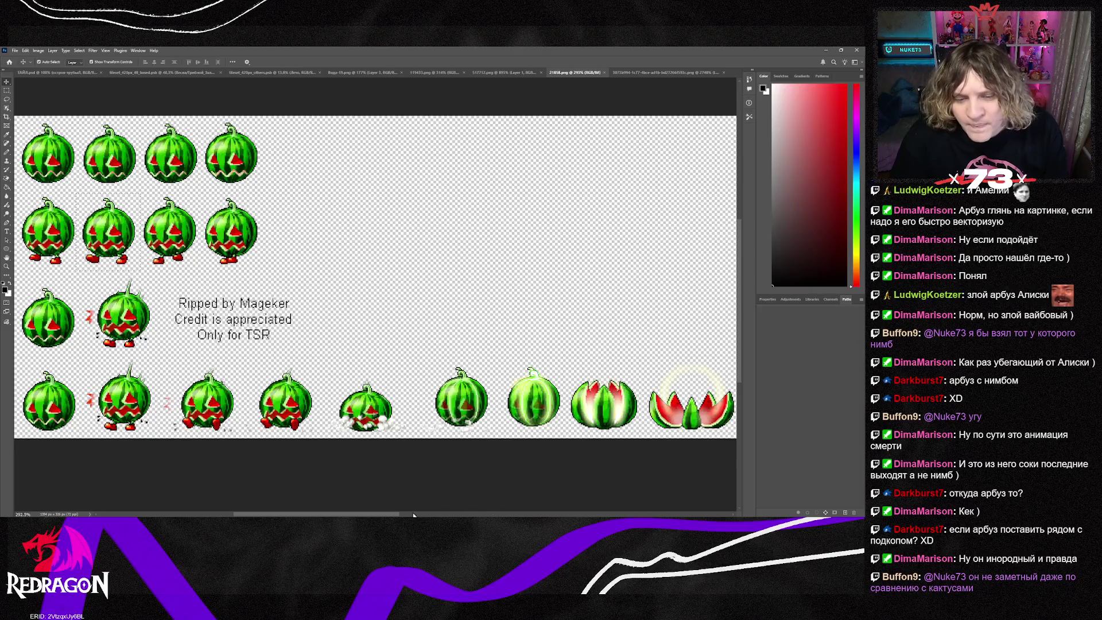
Step: Close the 21858.png and 119433.png sprite sheets, leaving Вода-19.png as the active document
{"action": "scroll", "coordinate": [530, 252], "scroll_direction": "right", "scroll_amount": 5}
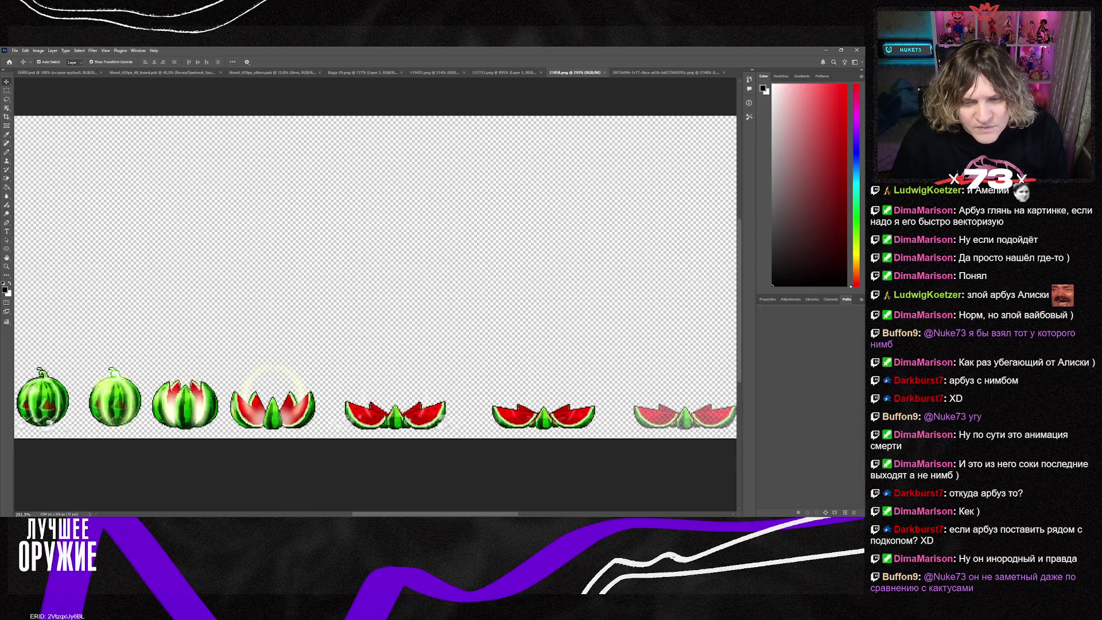
{"action": "left_click", "coordinate": [605, 73]}
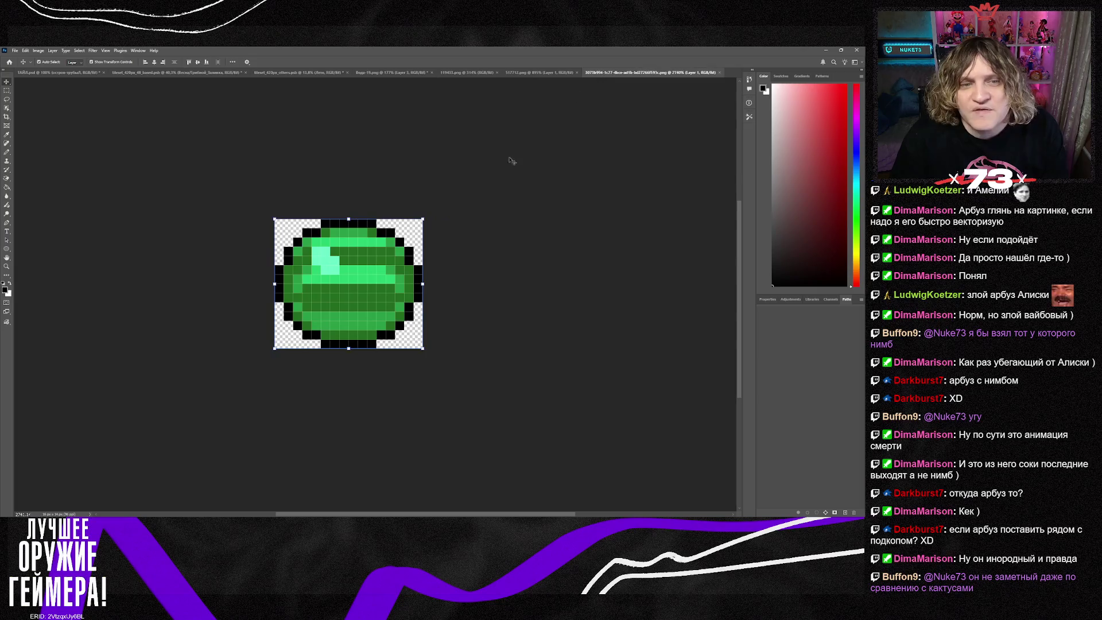
{"action": "left_click", "coordinate": [538, 71]}
{"action": "left_click", "coordinate": [474, 72]}
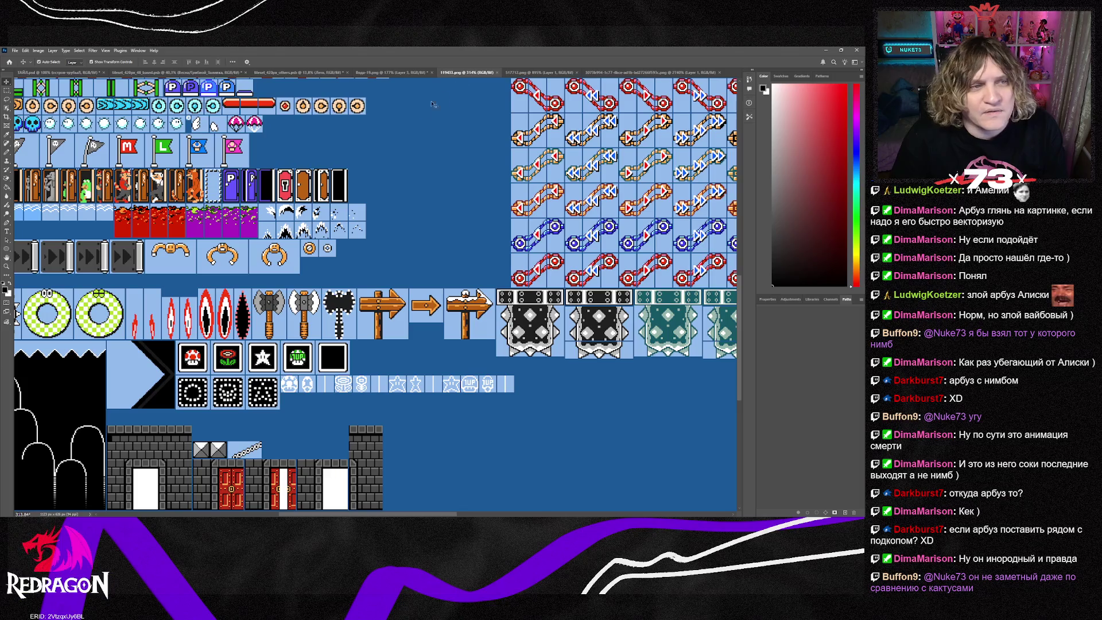
{"action": "left_click", "coordinate": [497, 73]}
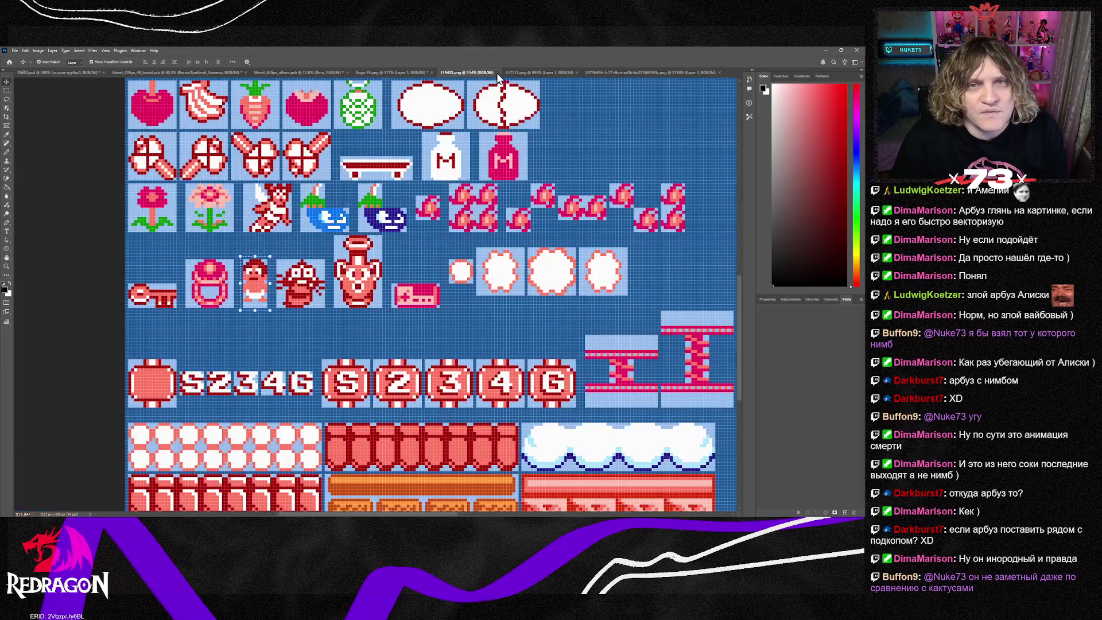
{"action": "left_click", "coordinate": [409, 71]}
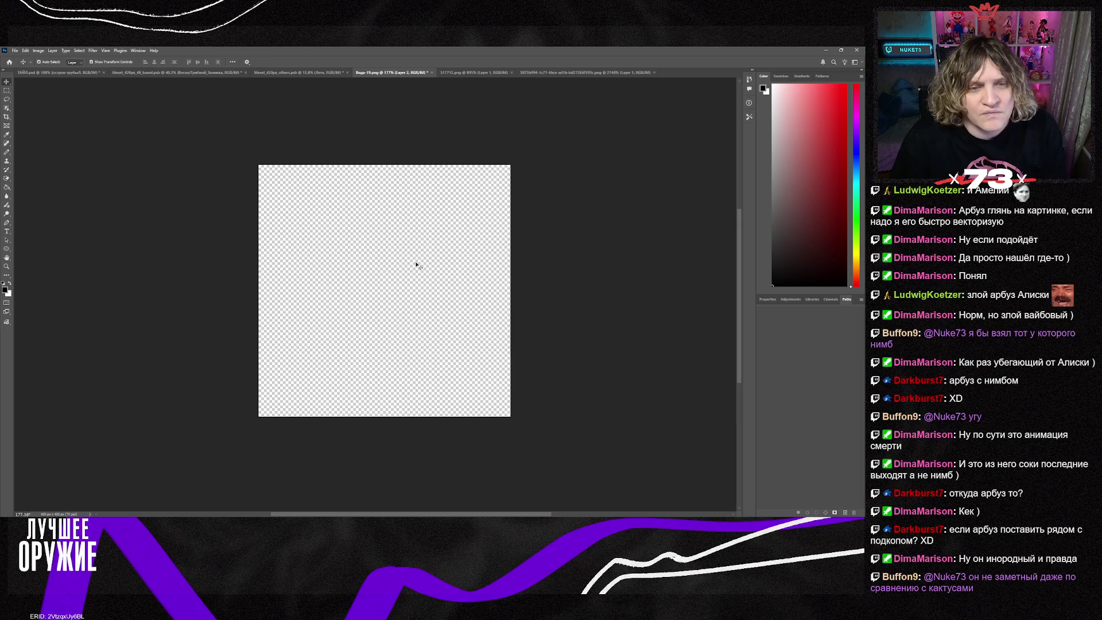
Step: Replace the watermelon with the green ball and scale it up with Free Transform
{"action": "key", "text": "ctrl+z"}
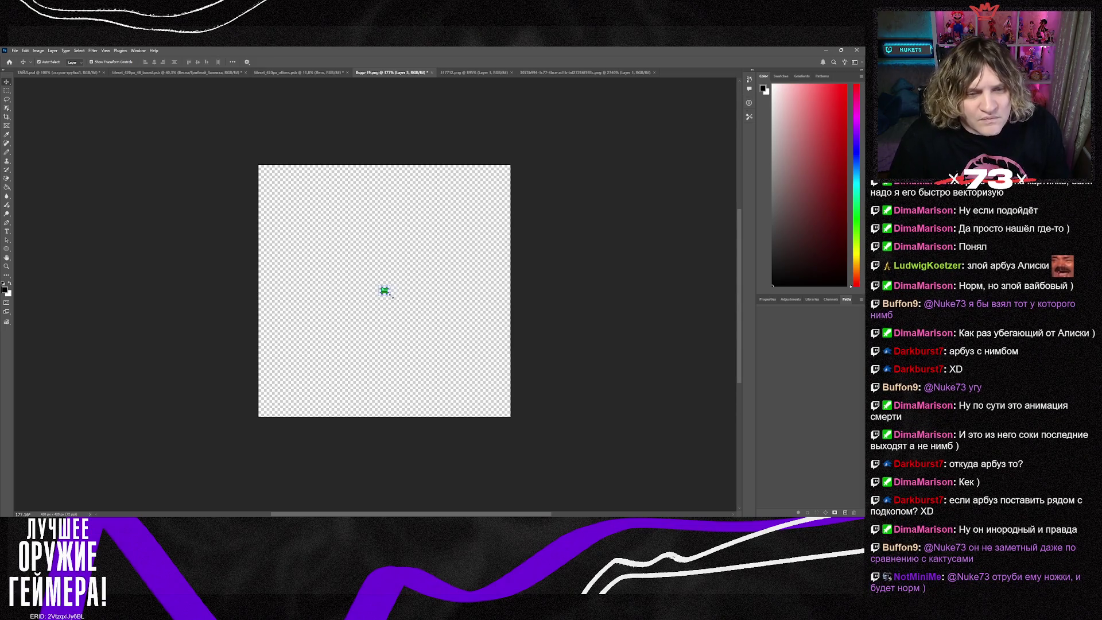
{"action": "key", "text": "ctrl+t"}
{"action": "mouse_move", "coordinate": [391, 295]}
{"action": "left_mouse_down"}
{"action": "mouse_move", "coordinate": [475, 369]}
{"action": "mouse_move", "coordinate": [403, 336]}
{"action": "mouse_move", "coordinate": [371, 342]}
{"action": "left_mouse_up"}
{"action": "key", "text": "Return"}
Step: Enlarge and centre the ball further, hide the flower layers, and return to Tiled
{"action": "left_click_drag", "start_coordinate": [384, 297], "coordinate": [409, 283]}
{"action": "mouse_move", "coordinate": [362, 341]}
{"action": "left_mouse_down"}
{"action": "mouse_move", "coordinate": [370, 307]}
{"action": "mouse_move", "coordinate": [398, 308]}
{"action": "left_mouse_up"}
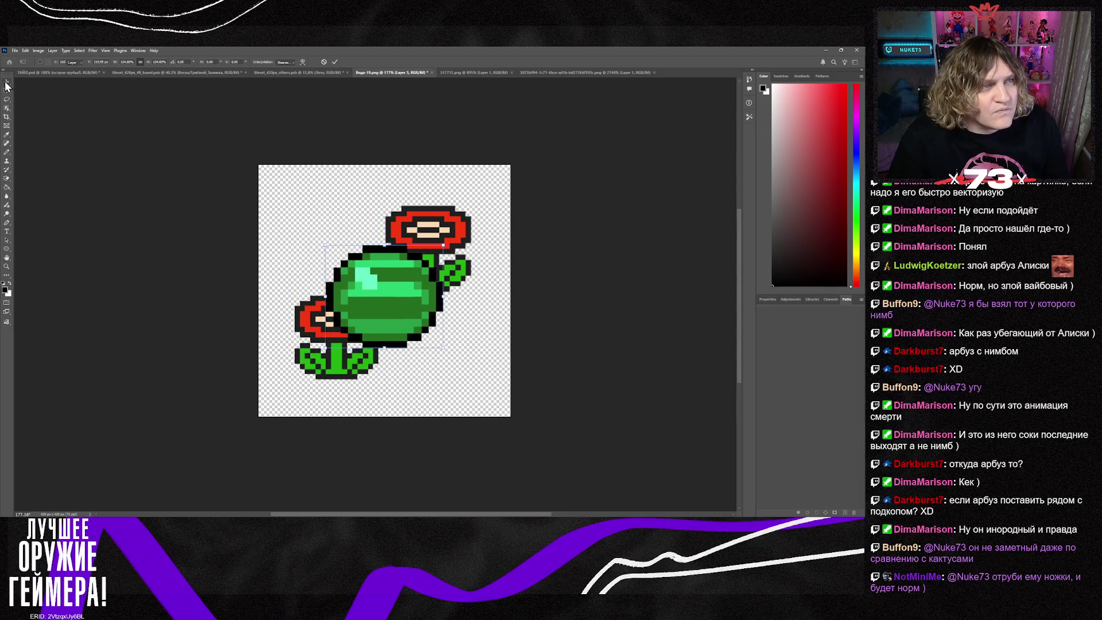
{"action": "key", "text": "Return"}
{"action": "left_click", "coordinate": [765, 391]}
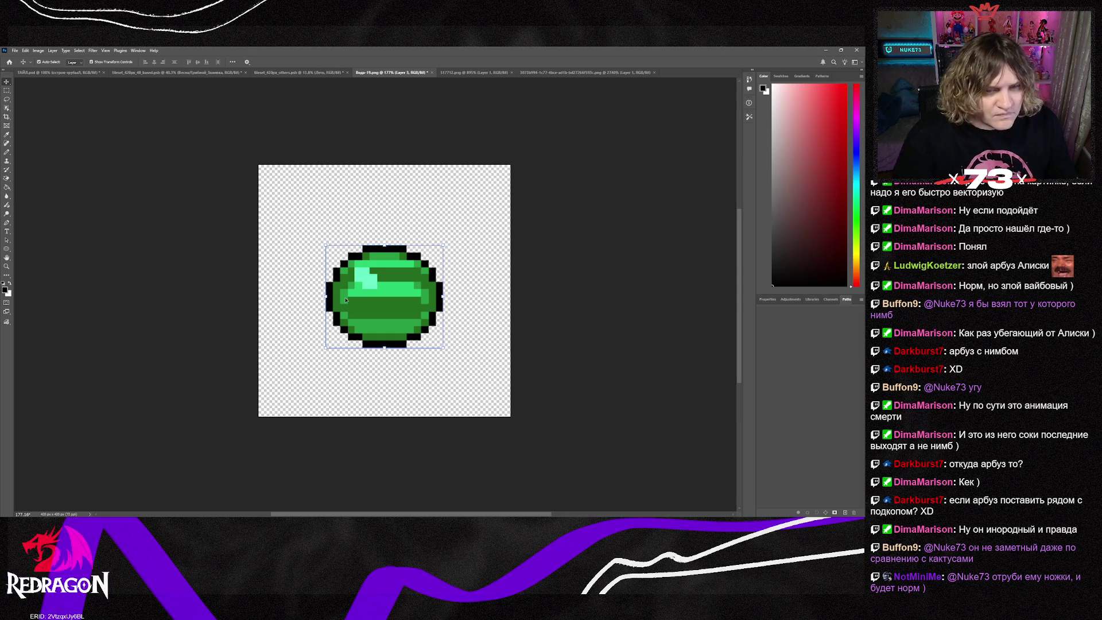
{"action": "key", "text": "alt+Tab"}
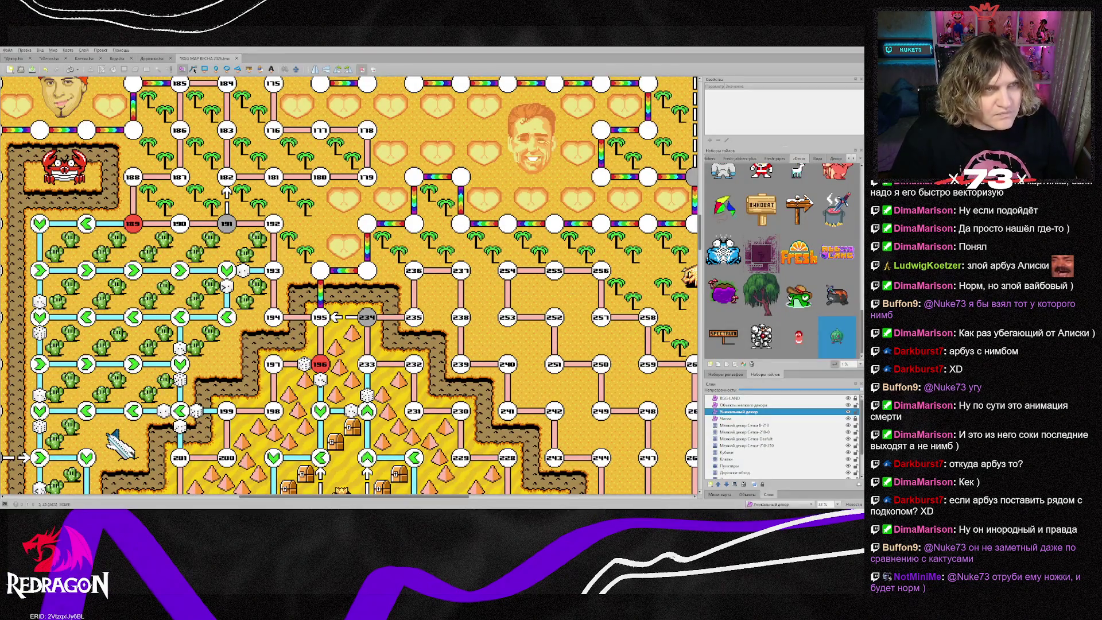
Step: Check the new ball tile in zDecor.tsx, then place it on the map beside space 197
{"action": "left_click", "coordinate": [49, 58]}
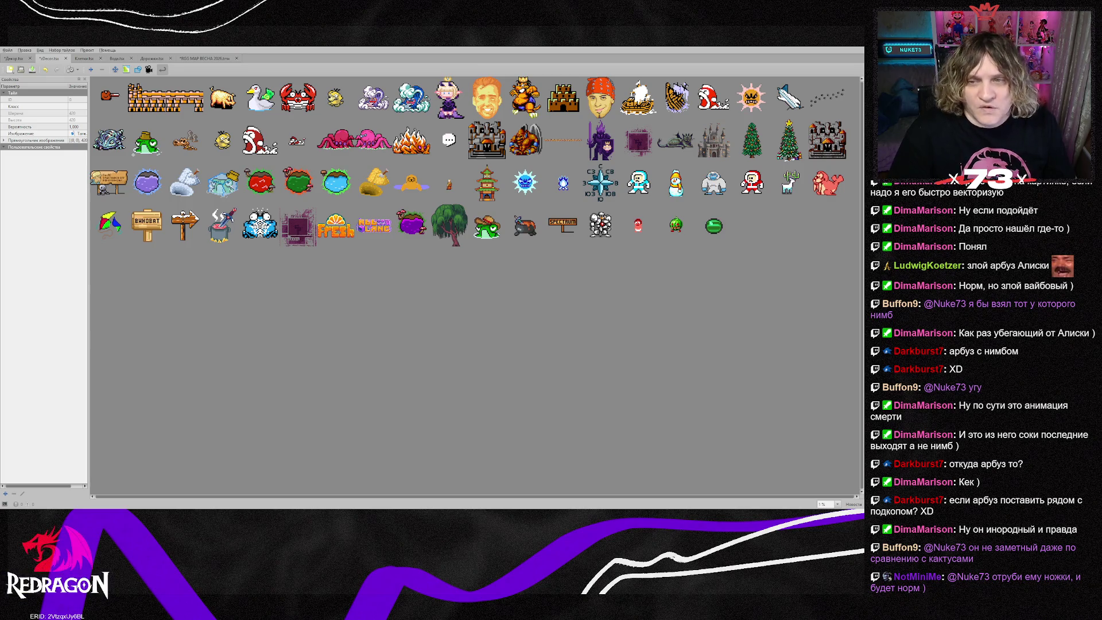
{"action": "left_click", "coordinate": [205, 58]}
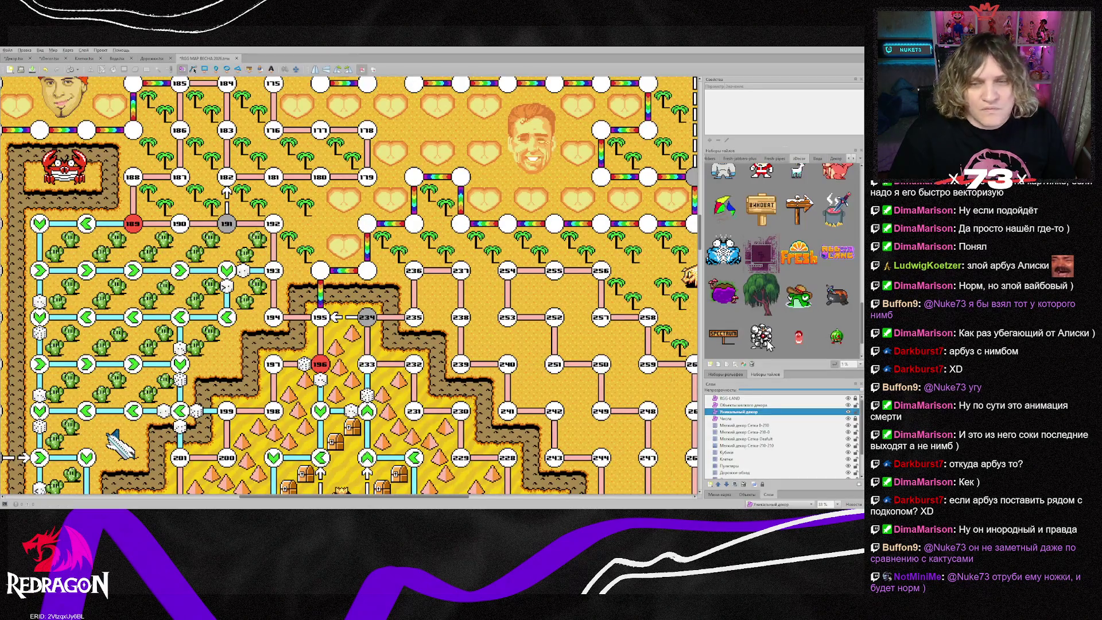
{"action": "scroll", "coordinate": [838, 345], "scroll_direction": "down", "scroll_amount": 1}
{"action": "left_click", "coordinate": [723, 337]}
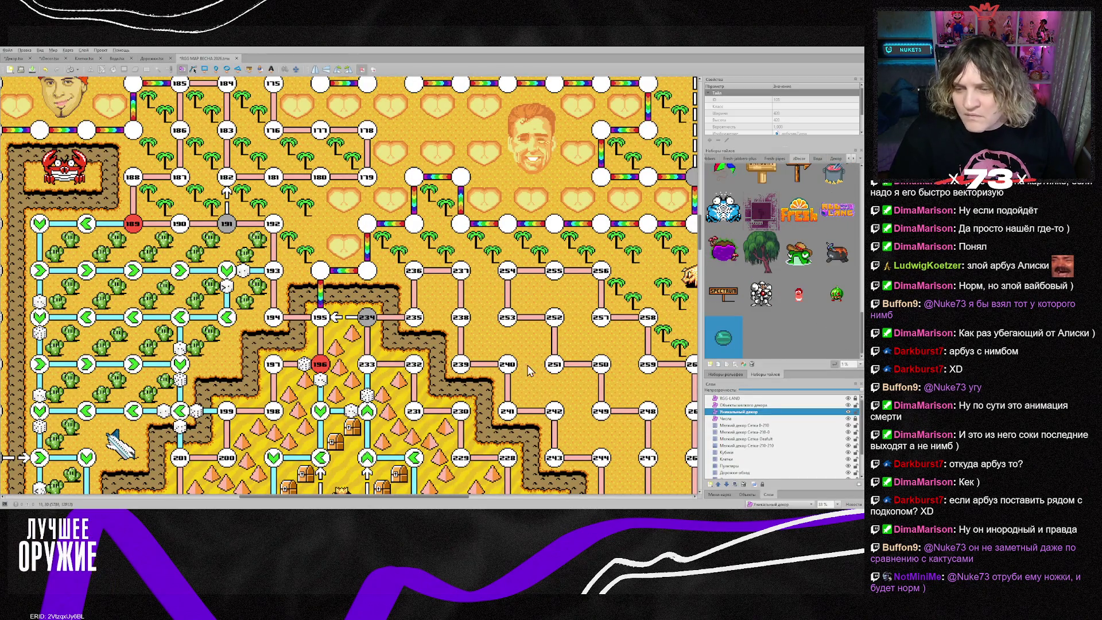
{"action": "left_click", "coordinate": [224, 359]}
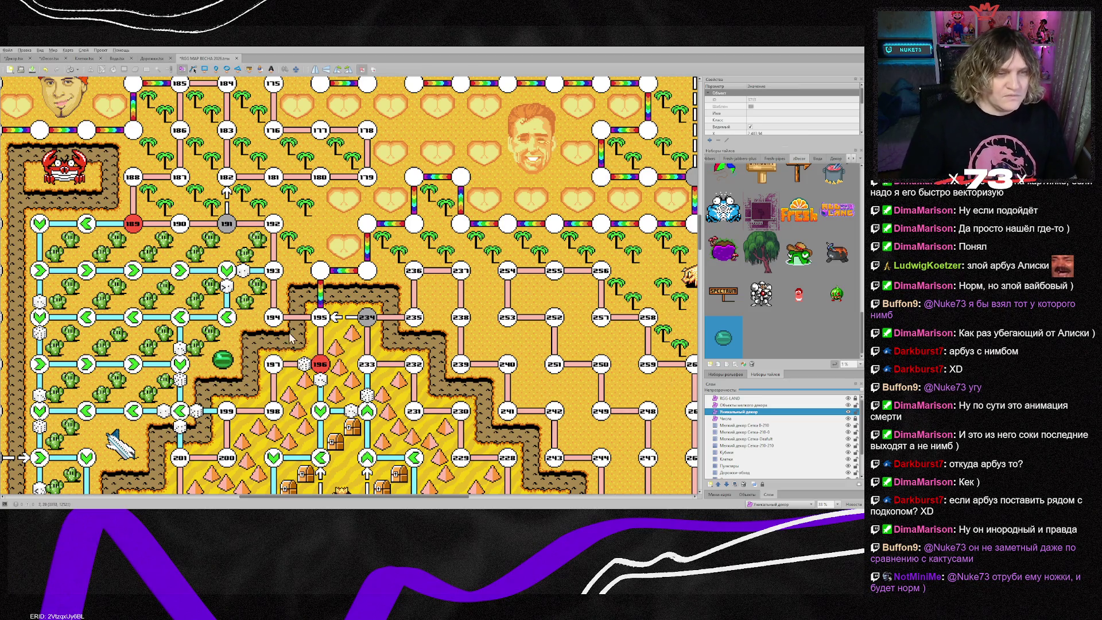
Step: Zoom out to 25%, switch to the Мелкий декор Сетка-210-210 layer and pick a cactus as the stamp
{"action": "scroll", "coordinate": [393, 497], "scroll_direction": "left", "scroll_amount": 3}
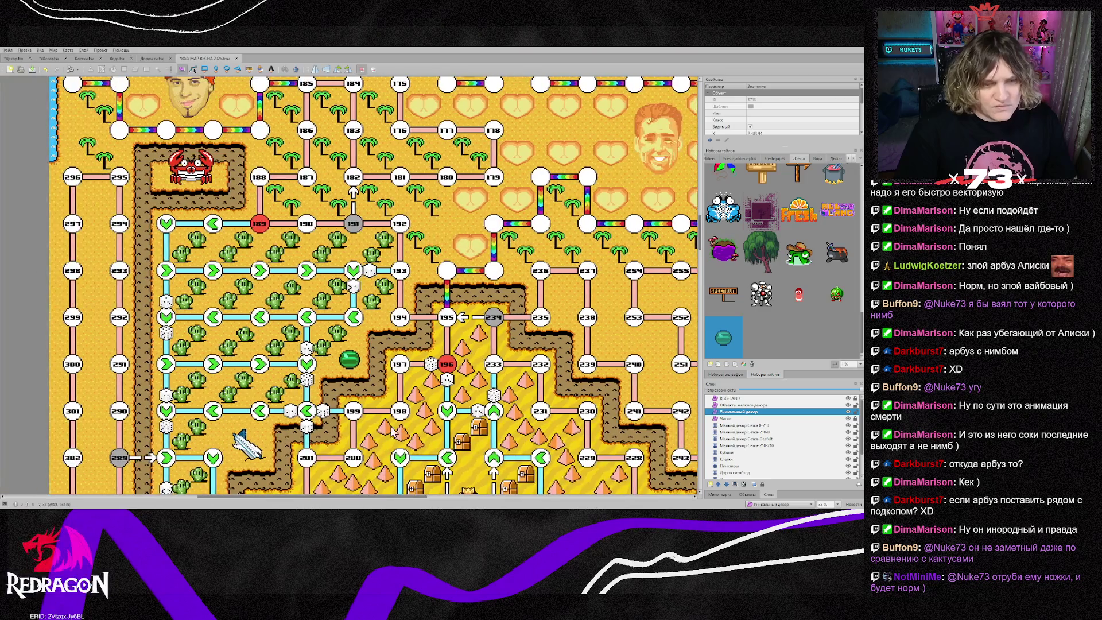
{"action": "scroll", "coordinate": [388, 365], "scroll_direction": "up", "scroll_amount": 2}
{"action": "scroll", "coordinate": [379, 368], "scroll_direction": "down", "scroll_amount": 3}
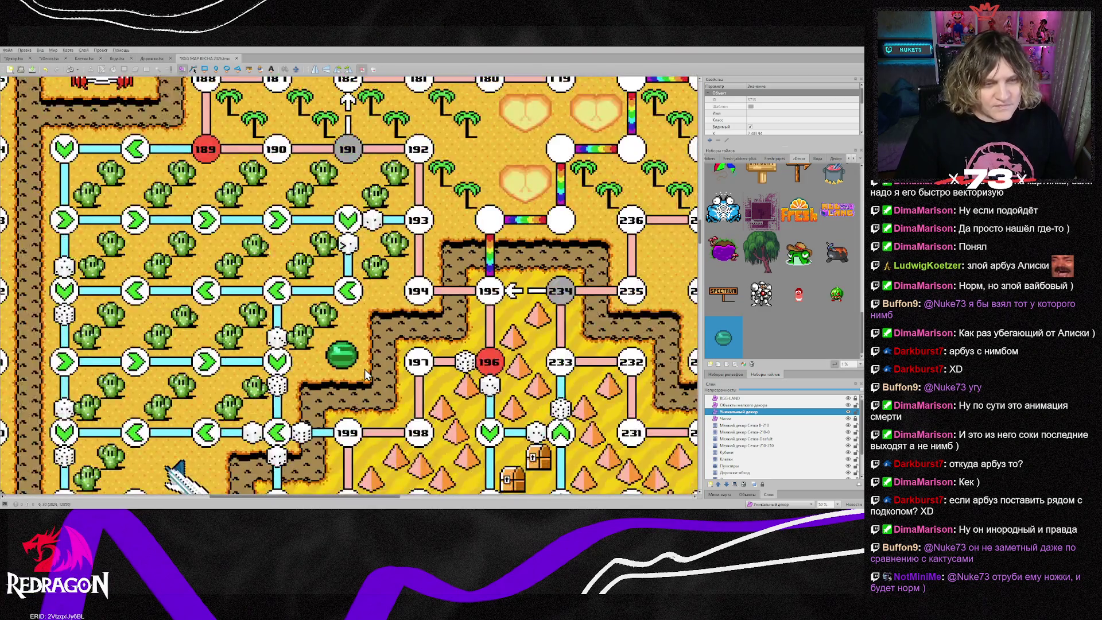
{"action": "scroll", "coordinate": [366, 374], "scroll_direction": "up", "scroll_amount": 1}
{"action": "scroll", "coordinate": [366, 374], "scroll_direction": "down", "scroll_amount": 1}
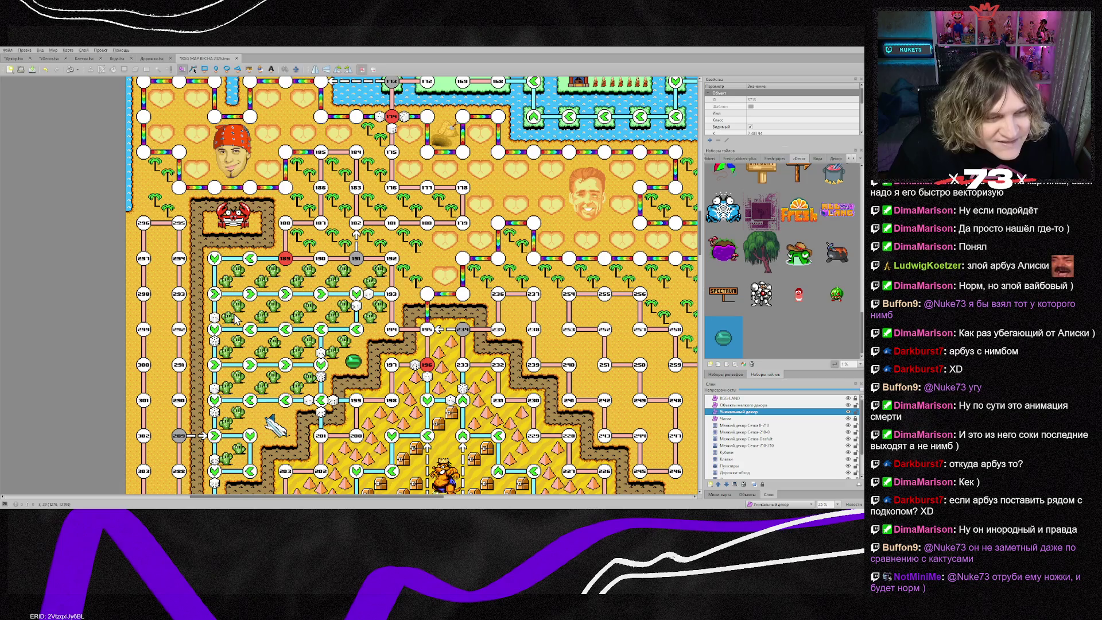
{"action": "key", "text": "ctrl+Page_Down"}
{"action": "key", "text": "ctrl+Page_Down"}
{"action": "key", "text": "ctrl+Page_Down"}
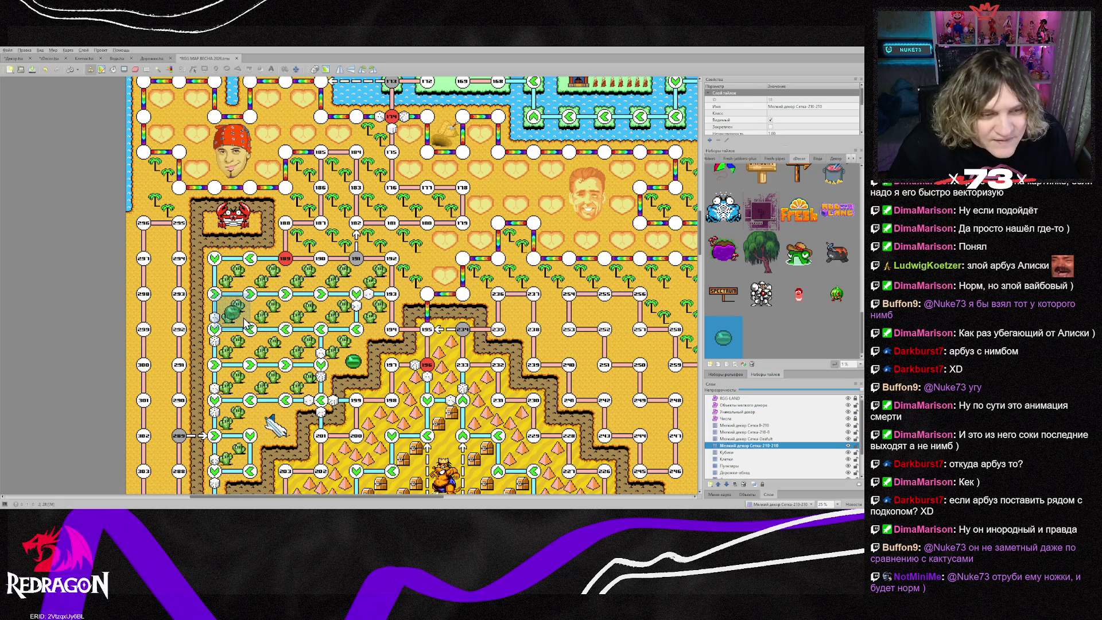
{"action": "right_click", "coordinate": [247, 325]}
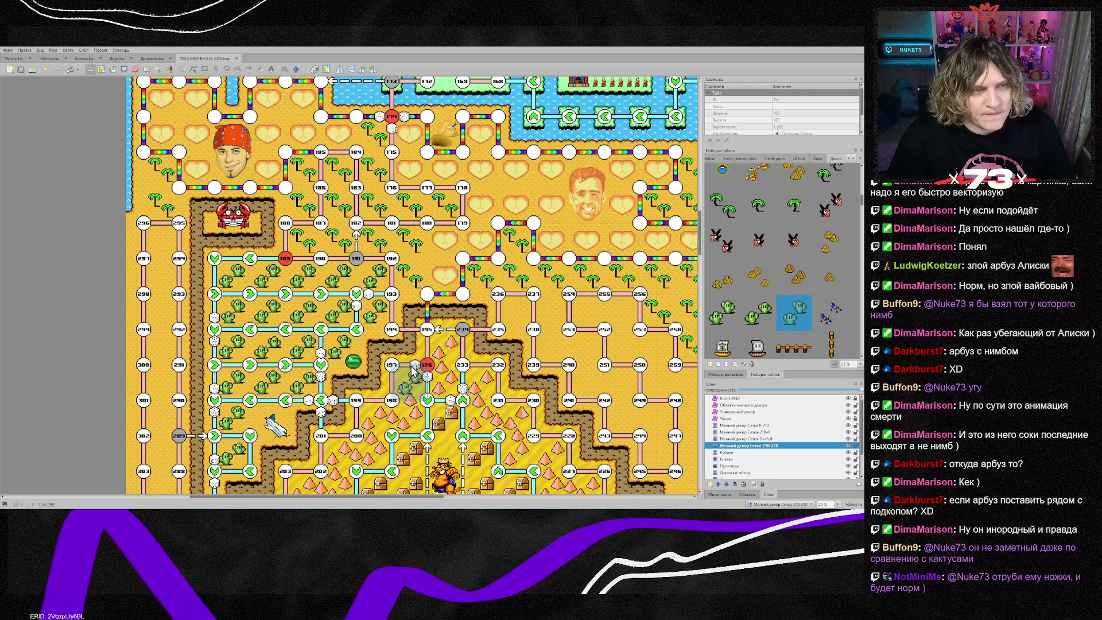
{"action": "scroll", "coordinate": [411, 371], "scroll_direction": "down", "scroll_amount": 5}
{"action": "scroll", "coordinate": [411, 371], "scroll_direction": "down", "scroll_amount": 1}
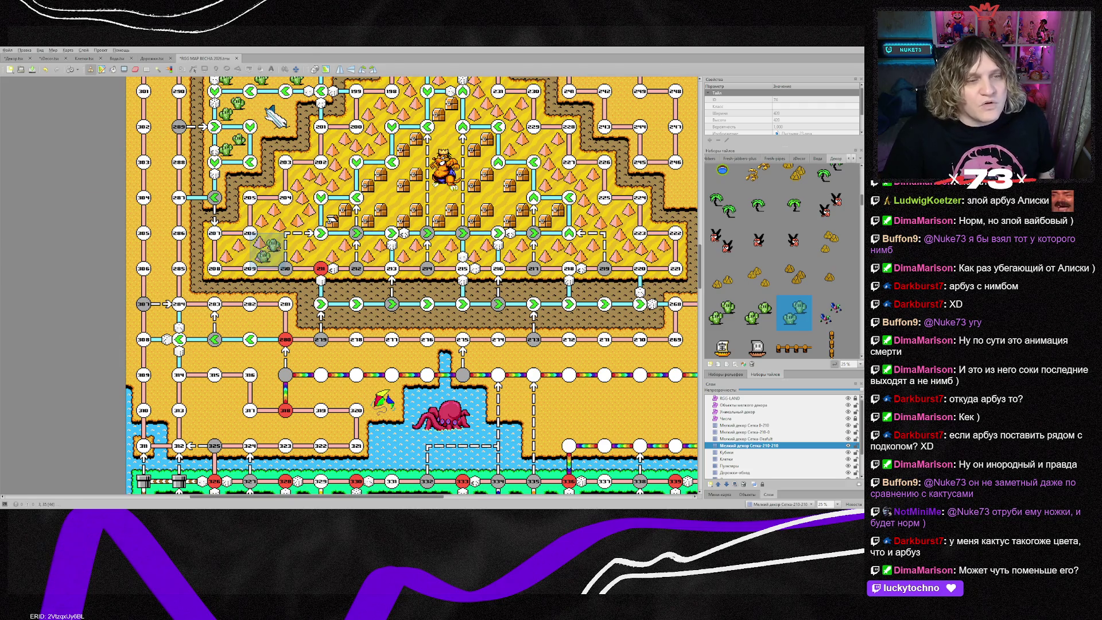
{"action": "scroll", "coordinate": [379, 293], "scroll_direction": "up", "scroll_amount": 5}
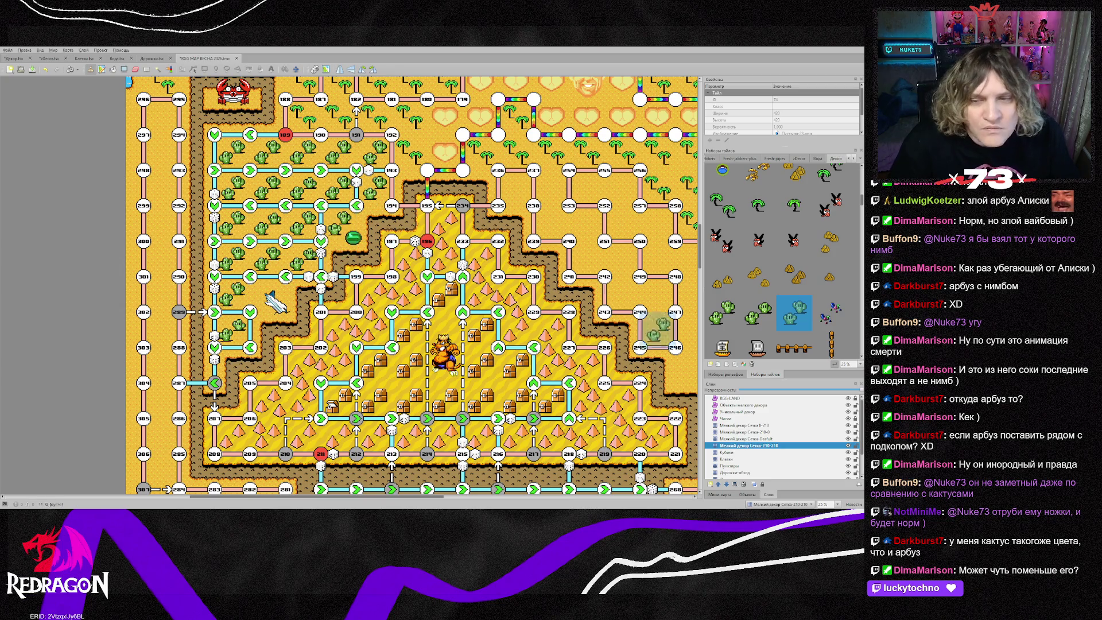
Step: On the Уникальный декор layer, nudge the green ball right and down and shrink it slightly
{"action": "key", "text": "ctrl+Page_Up"}
{"action": "key", "text": "ctrl+Page_Up"}
{"action": "key", "text": "ctrl+Page_Up"}
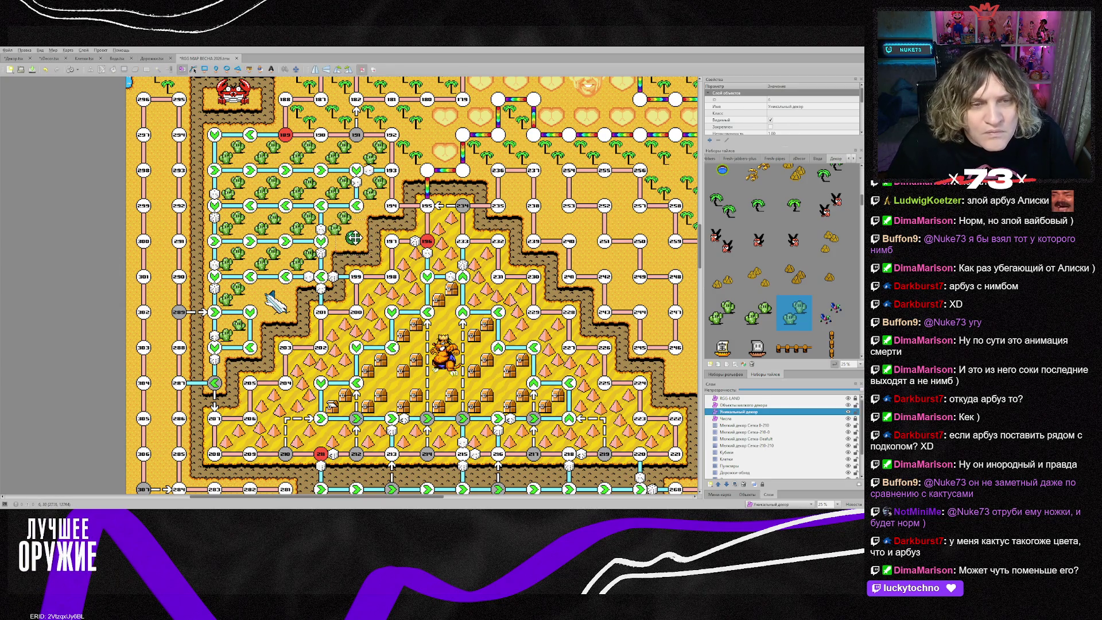
{"action": "scroll", "coordinate": [434, 248], "scroll_direction": "up", "scroll_amount": 2}
{"action": "left_click", "coordinate": [270, 223]}
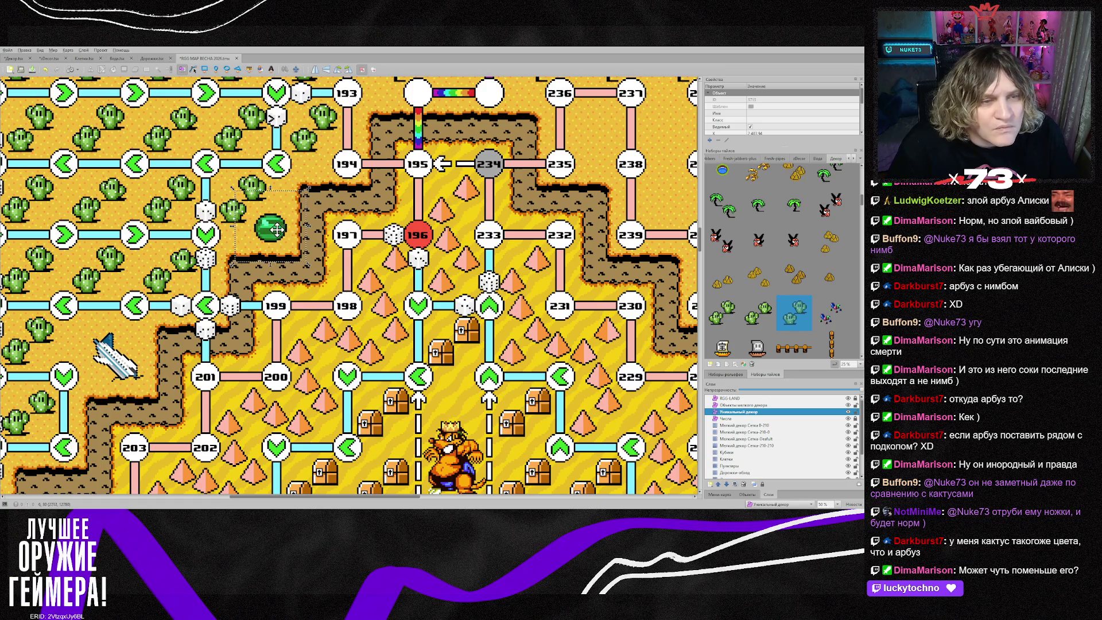
{"action": "left_click_drag", "start_coordinate": [276, 230], "coordinate": [285, 236]}
{"action": "left_click_drag", "start_coordinate": [318, 198], "coordinate": [283, 239]}
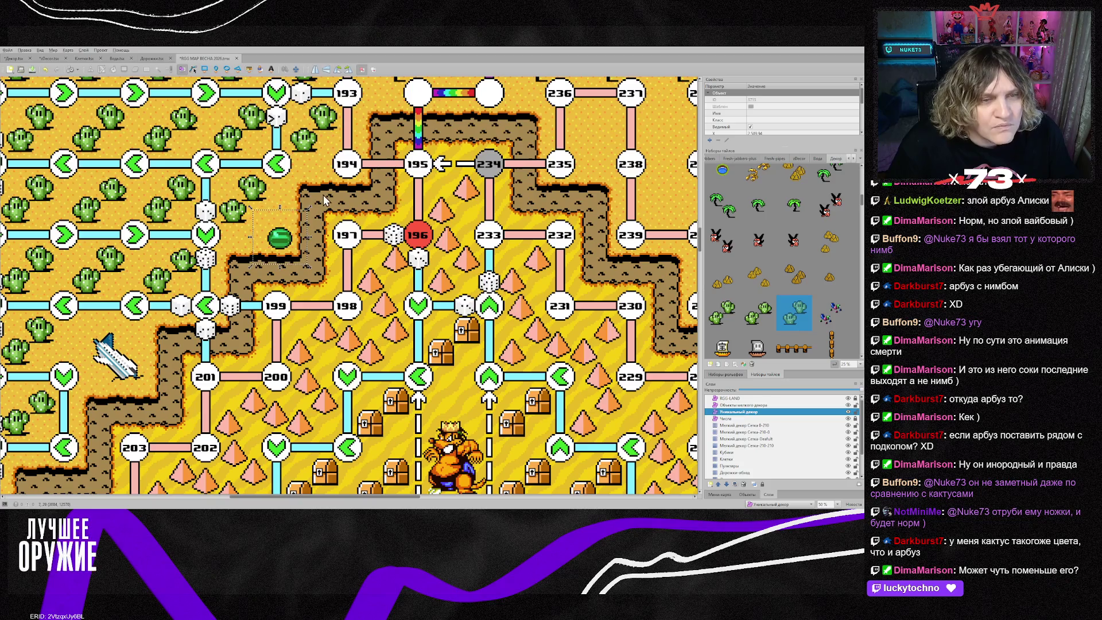
{"action": "scroll", "coordinate": [388, 273], "scroll_direction": "down", "scroll_amount": 2}
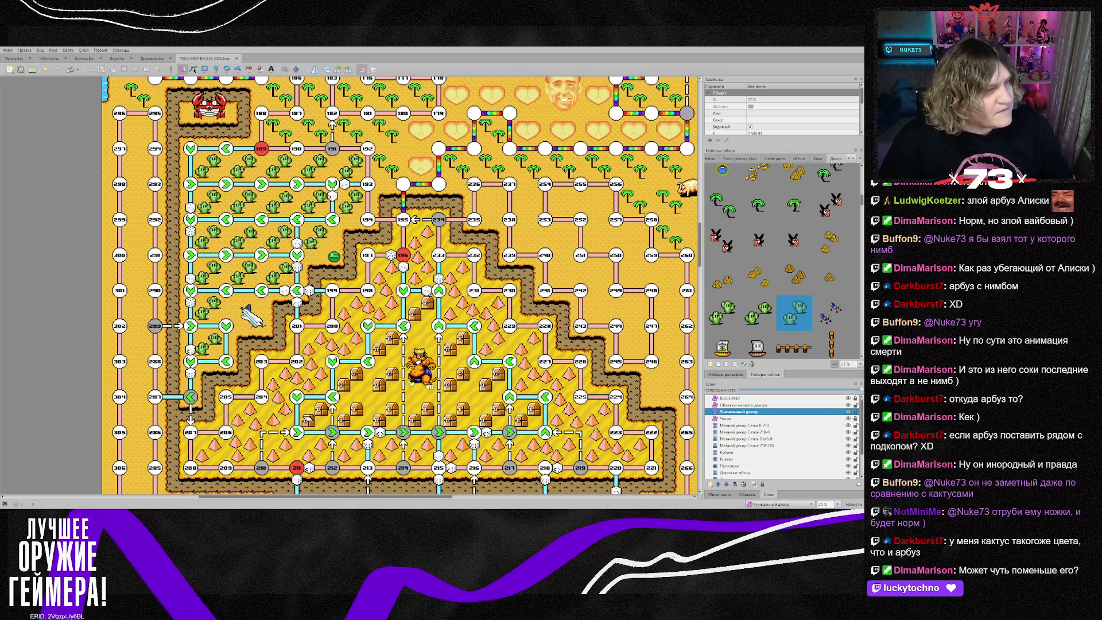
Step: On the small-decor grid layer, take the palm tree tile and stamp palms around nodes 238–253
{"action": "scroll", "coordinate": [706, 300], "scroll_direction": "up", "scroll_amount": 1}
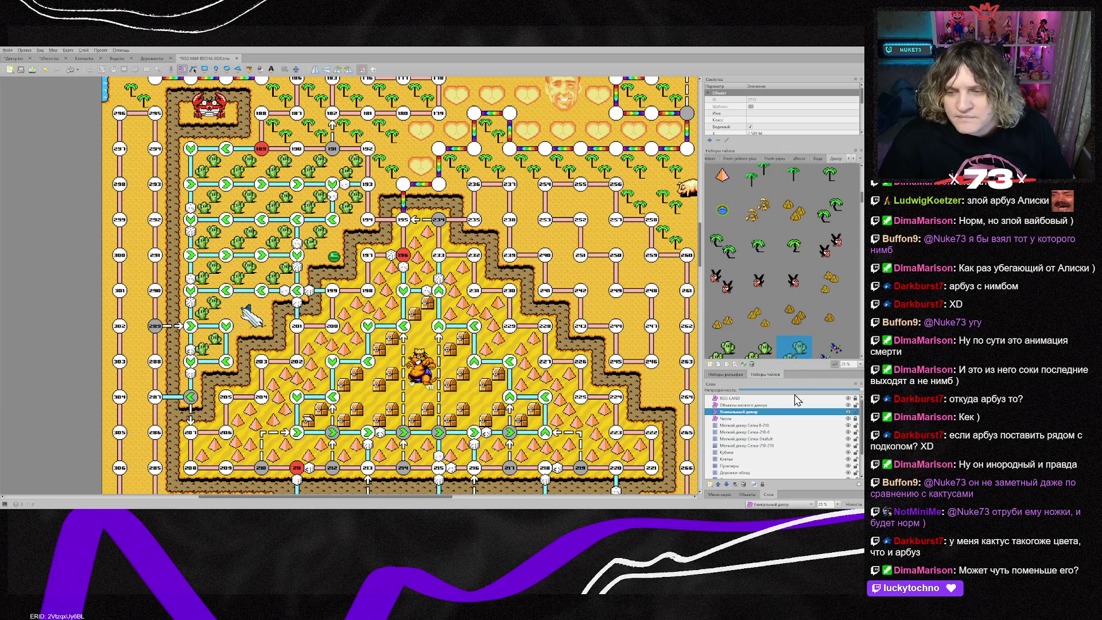
{"action": "left_click", "coordinate": [771, 446]}
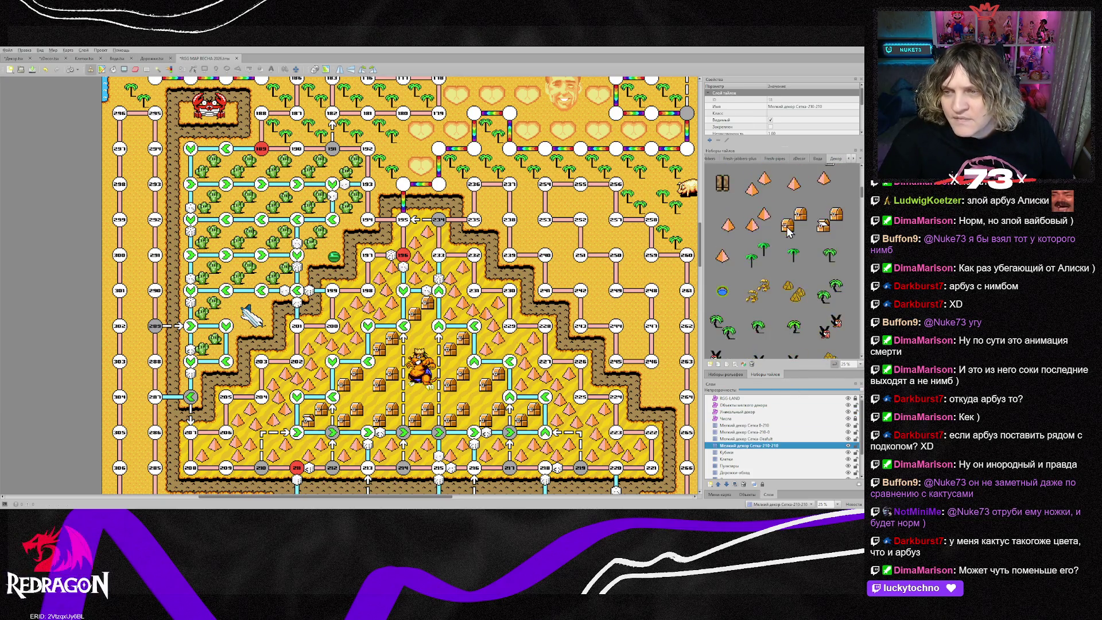
{"action": "scroll", "coordinate": [798, 284], "scroll_direction": "down", "scroll_amount": 3}
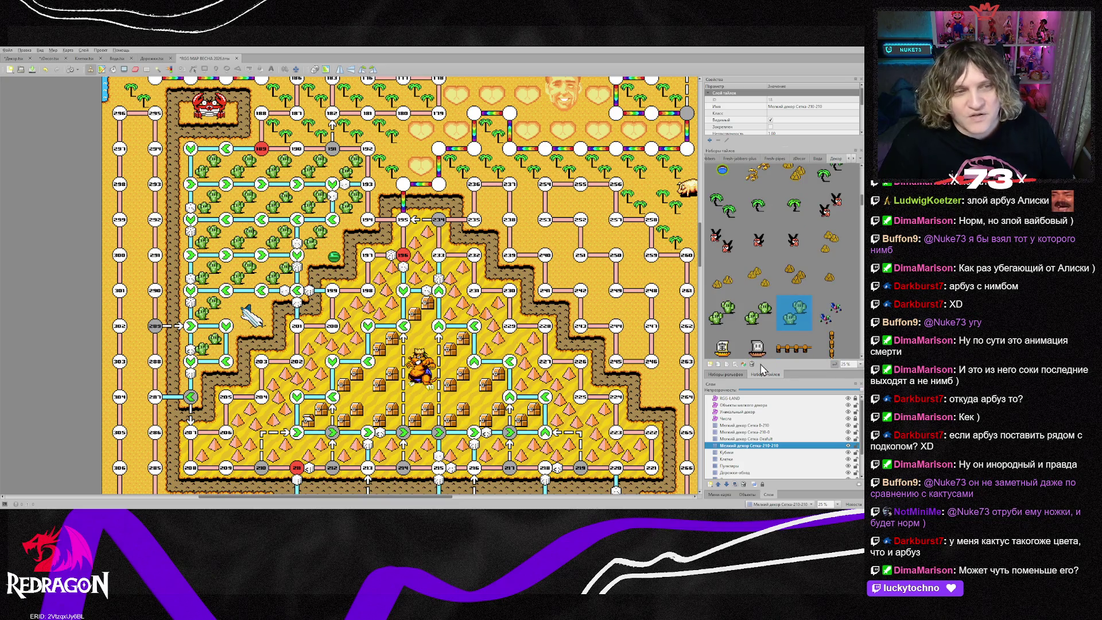
{"action": "scroll", "coordinate": [811, 254], "scroll_direction": "up", "scroll_amount": 3}
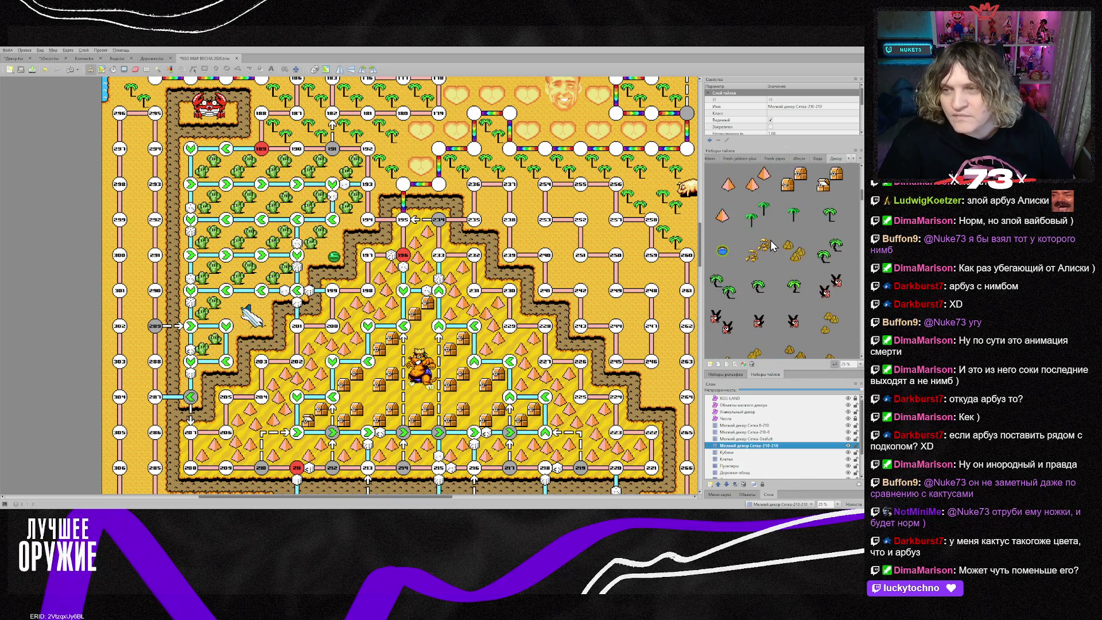
{"action": "left_click", "coordinate": [828, 262]}
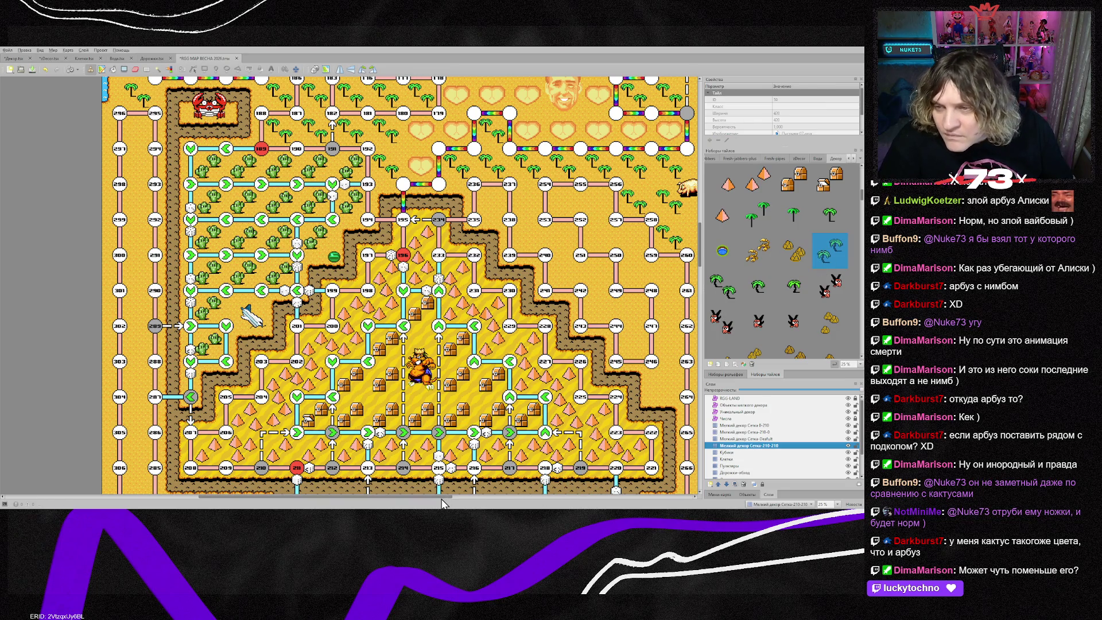
{"action": "left_click_drag", "start_coordinate": [442, 499], "coordinate": [490, 498]}
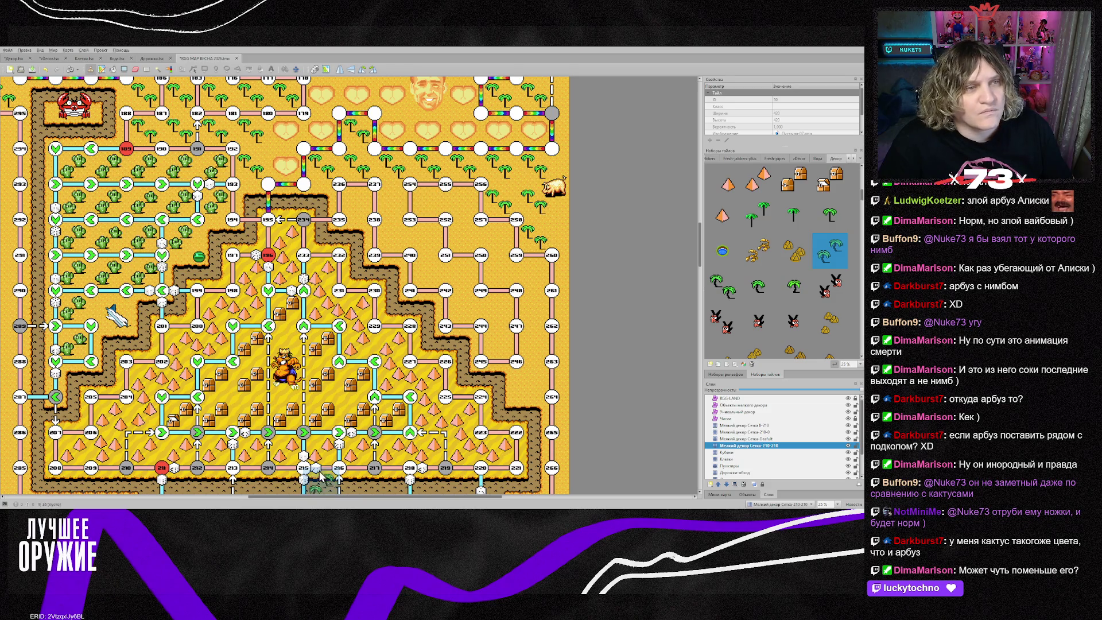
{"action": "scroll", "coordinate": [834, 294], "scroll_direction": "up", "scroll_amount": 3}
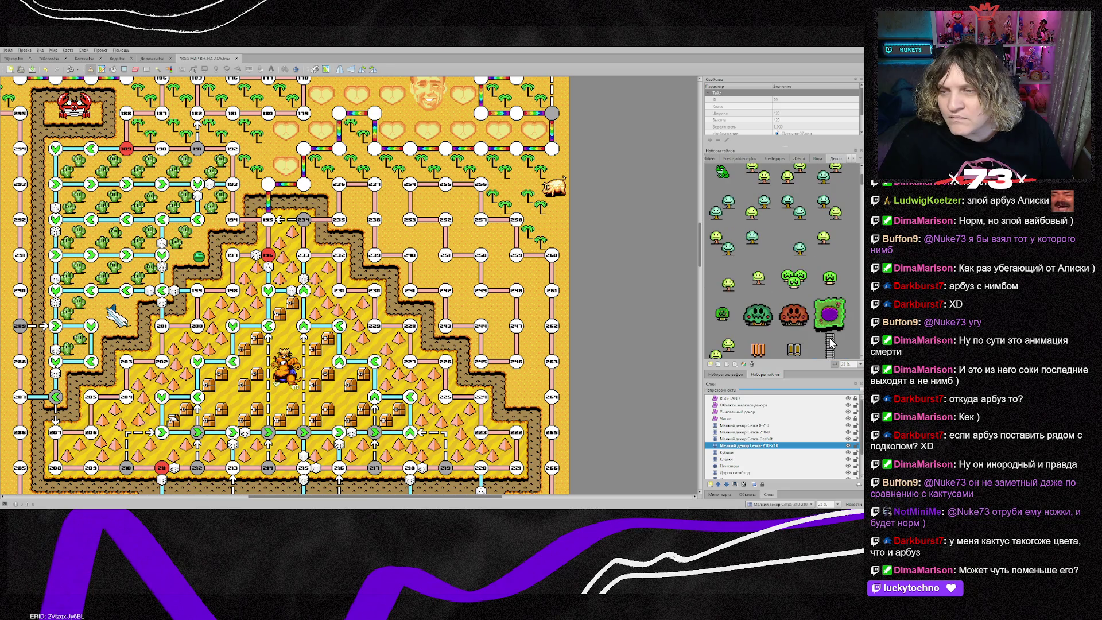
{"action": "scroll", "coordinate": [830, 343], "scroll_direction": "down", "scroll_amount": 2}
{"action": "scroll", "coordinate": [831, 343], "scroll_direction": "down", "scroll_amount": 10}
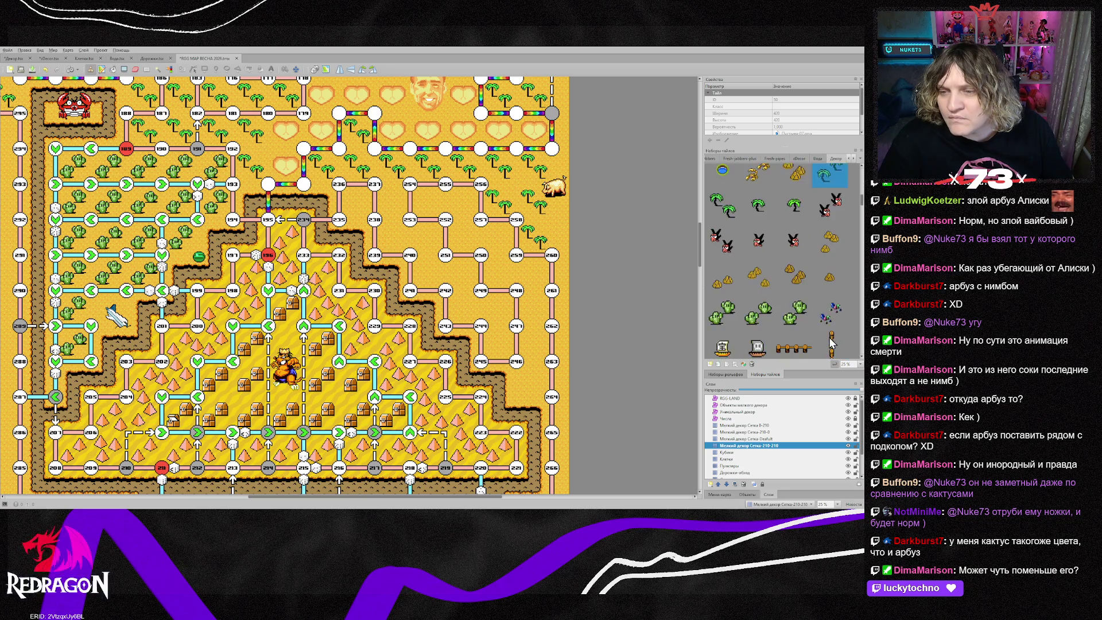
{"action": "scroll", "coordinate": [831, 343], "scroll_direction": "up", "scroll_amount": 10}
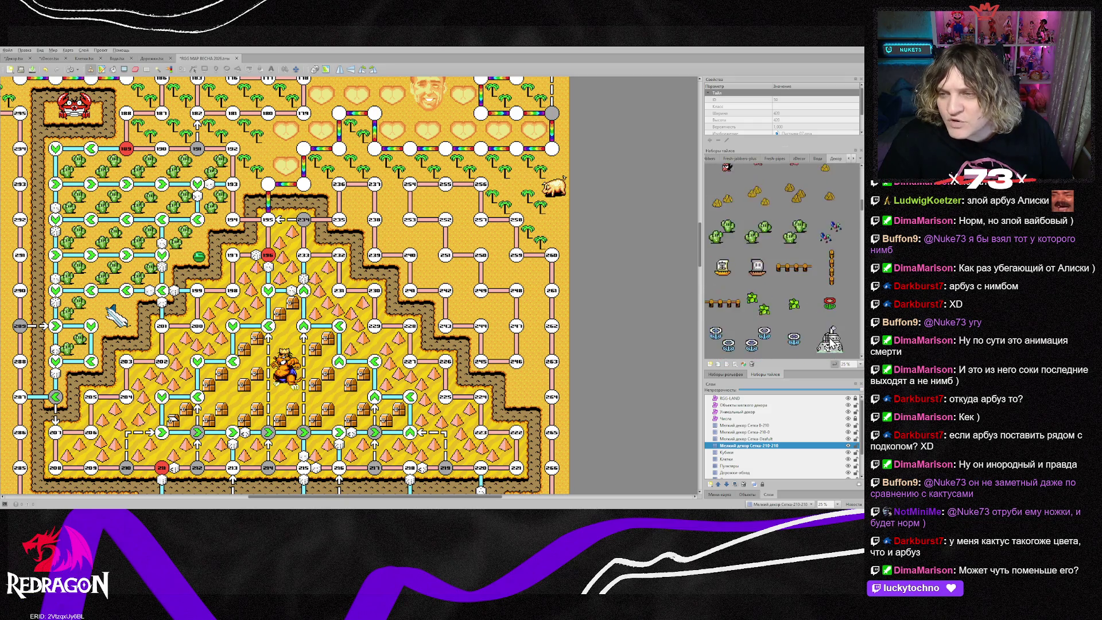
{"action": "scroll", "coordinate": [831, 343], "scroll_direction": "down", "scroll_amount": 1}
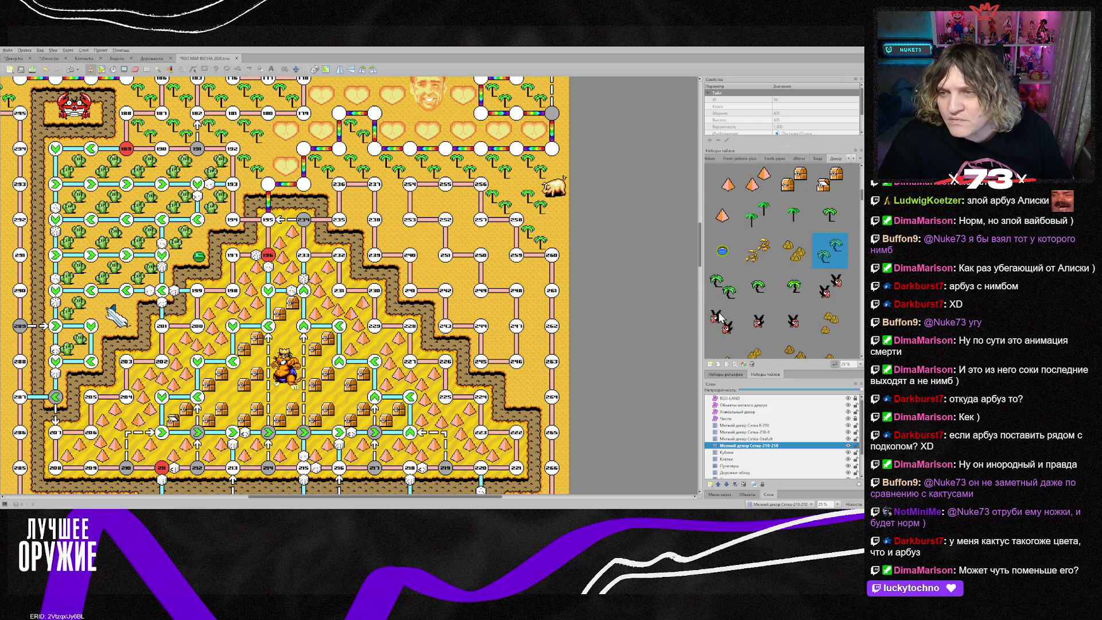
{"action": "right_click", "coordinate": [394, 185]}
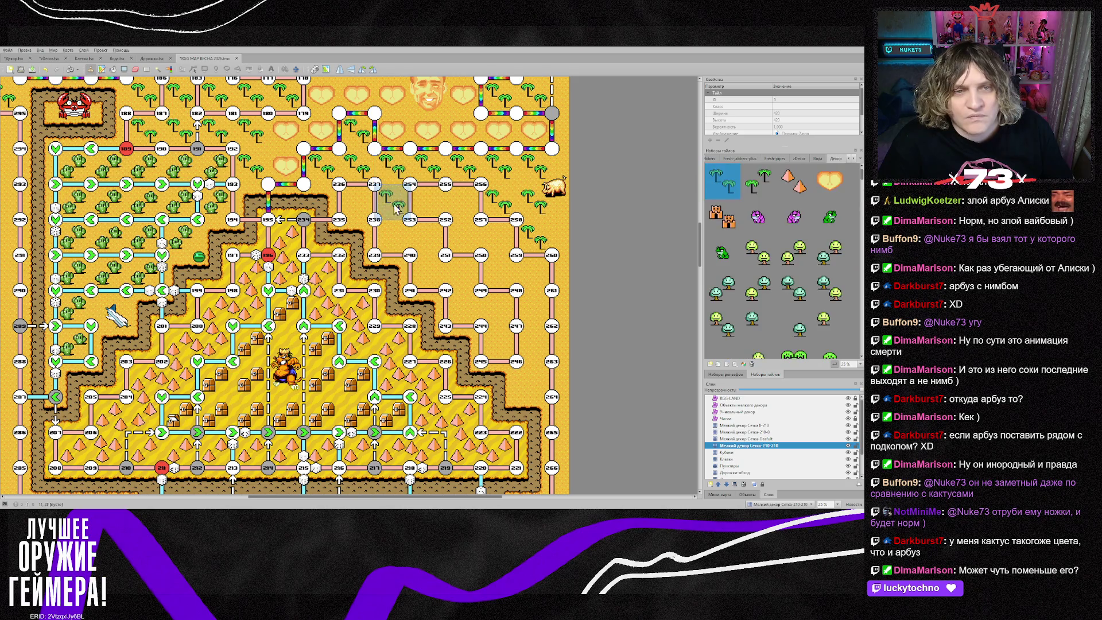
{"action": "mouse_move", "coordinate": [453, 221]}
{"action": "left_mouse_down"}
{"action": "mouse_move", "coordinate": [402, 238]}
{"action": "mouse_move", "coordinate": [488, 241]}
{"action": "mouse_move", "coordinate": [471, 270]}
{"action": "mouse_move", "coordinate": [491, 313]}
{"action": "left_mouse_up"}
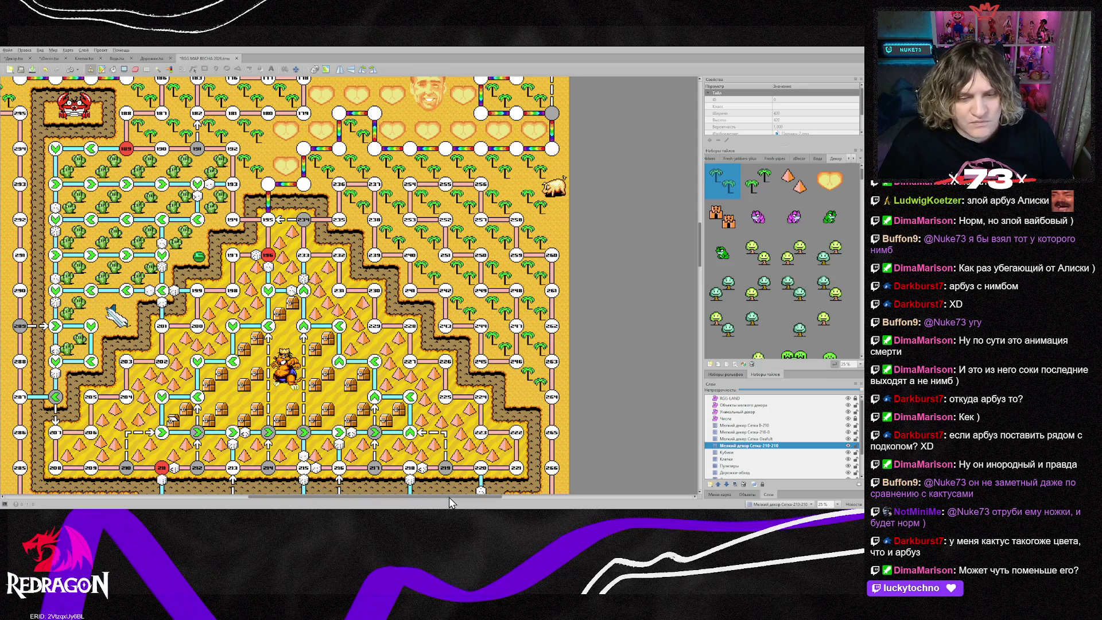
Step: Paint a column of palm trees beside nodes 302–307
{"action": "scroll", "coordinate": [480, 488], "scroll_direction": "down", "scroll_amount": 3}
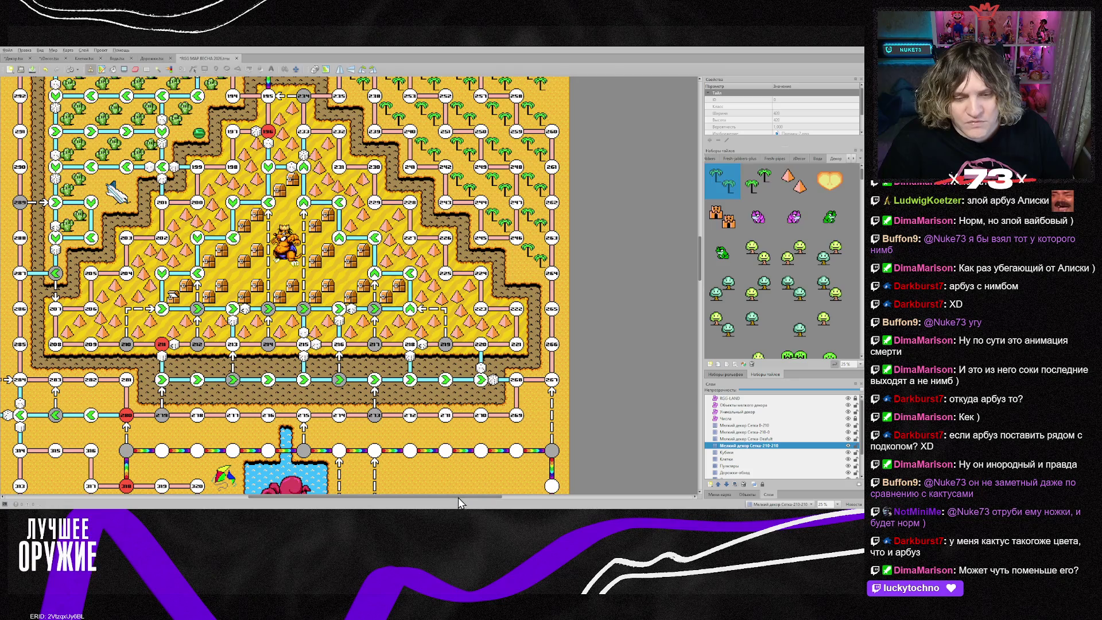
{"action": "left_click_drag", "start_coordinate": [459, 496], "coordinate": [356, 491]}
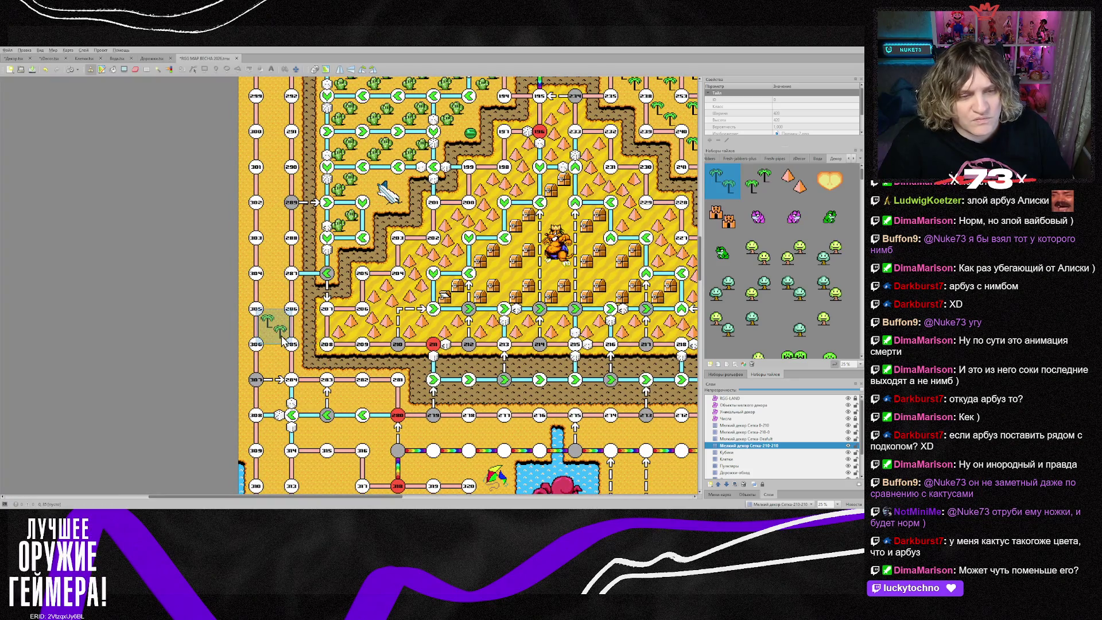
{"action": "mouse_move", "coordinate": [279, 347]}
{"action": "left_mouse_down"}
{"action": "mouse_move", "coordinate": [279, 373]}
{"action": "mouse_move", "coordinate": [273, 224]}
{"action": "left_mouse_up"}
{"action": "scroll", "coordinate": [273, 224], "scroll_direction": "up", "scroll_amount": 5}
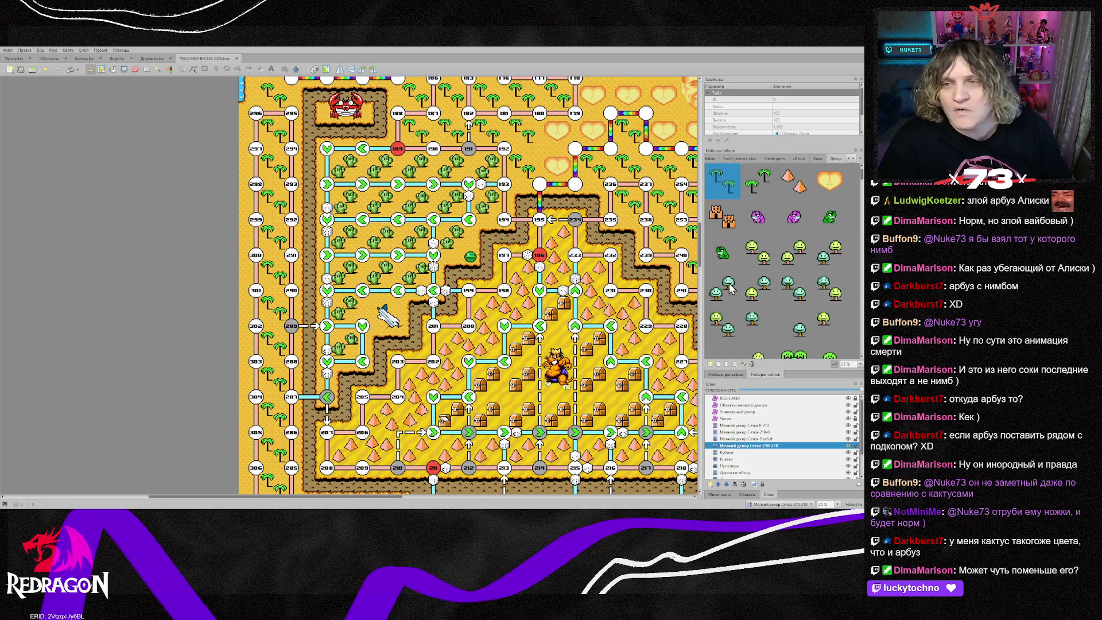
{"action": "scroll", "coordinate": [565, 308], "scroll_direction": "up", "scroll_amount": 5}
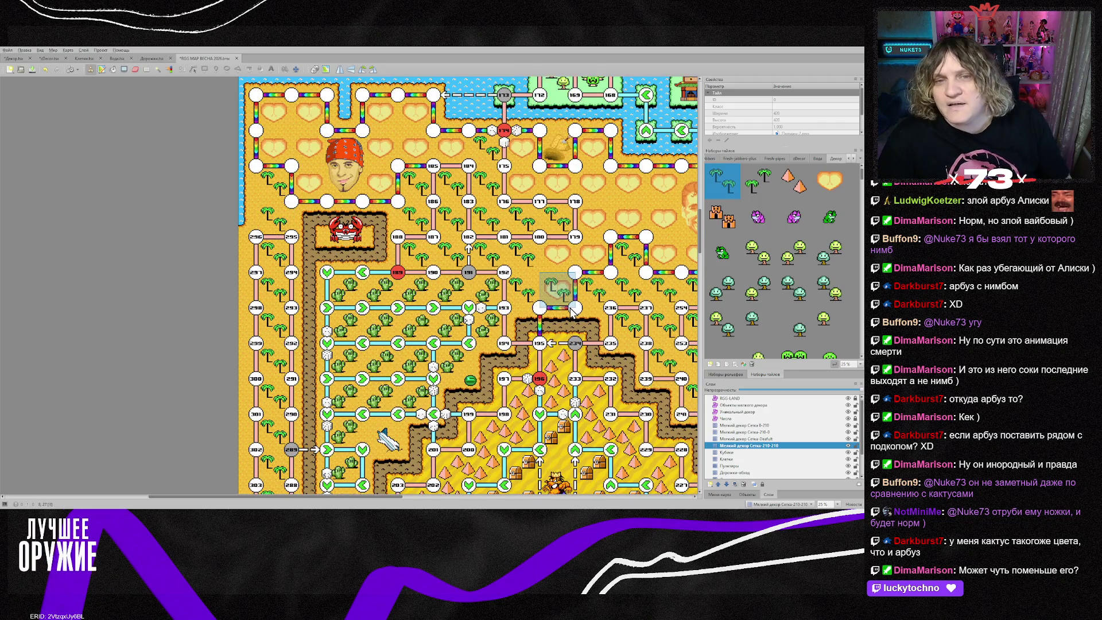
{"action": "scroll", "coordinate": [552, 292], "scroll_direction": "up", "scroll_amount": 5}
{"action": "scroll", "coordinate": [552, 293], "scroll_direction": "down", "scroll_amount": 5}
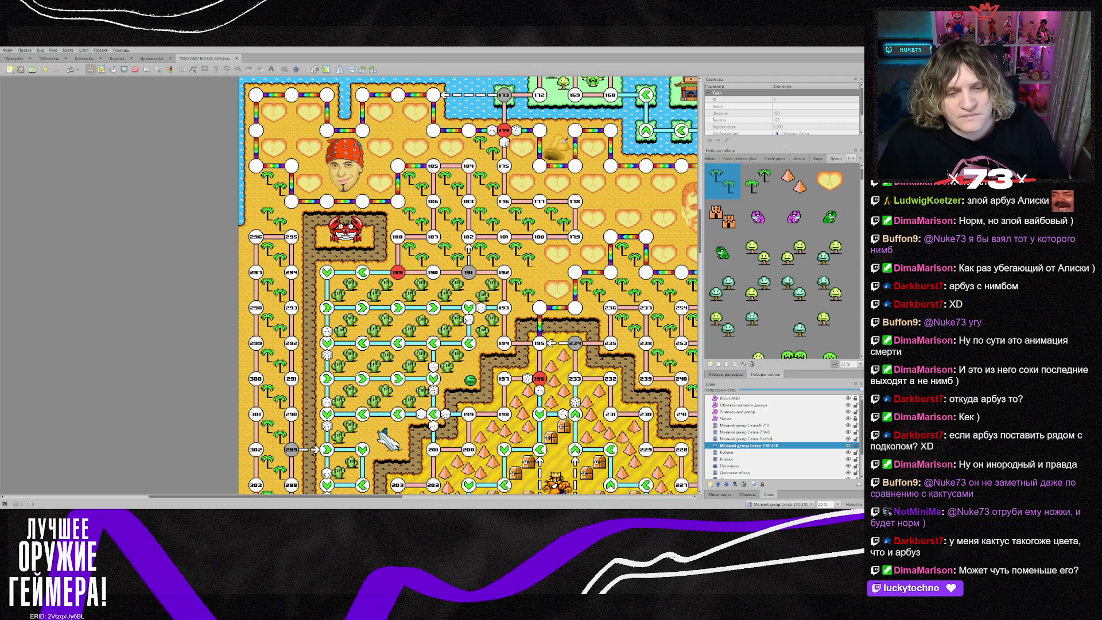
{"action": "left_click_drag", "start_coordinate": [391, 497], "coordinate": [469, 504]}
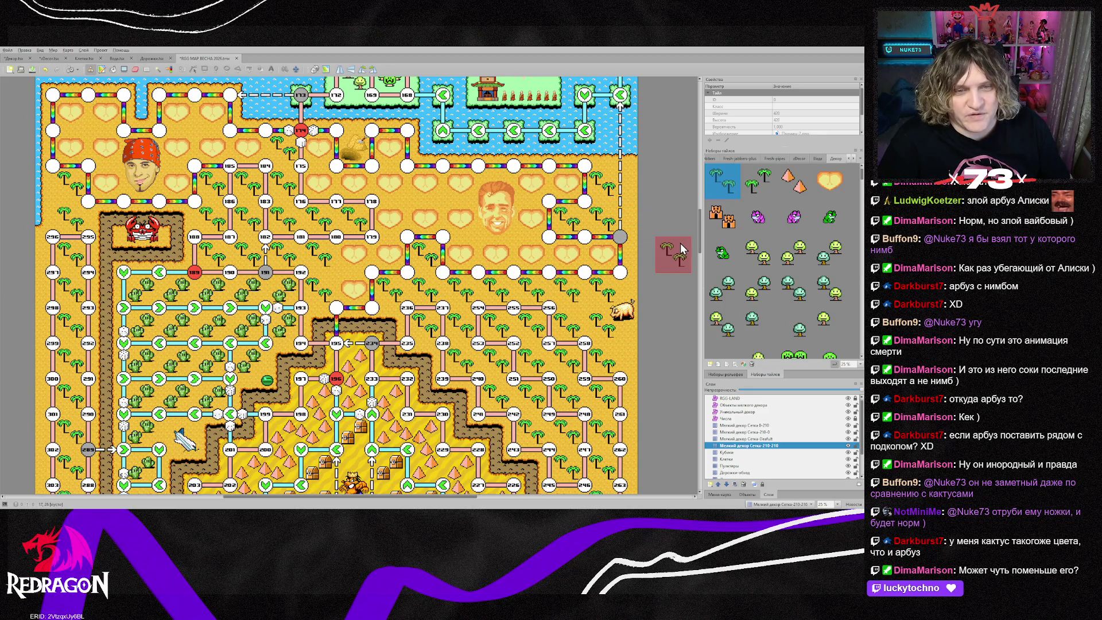
{"action": "scroll", "coordinate": [681, 251], "scroll_direction": "up", "scroll_amount": 10}
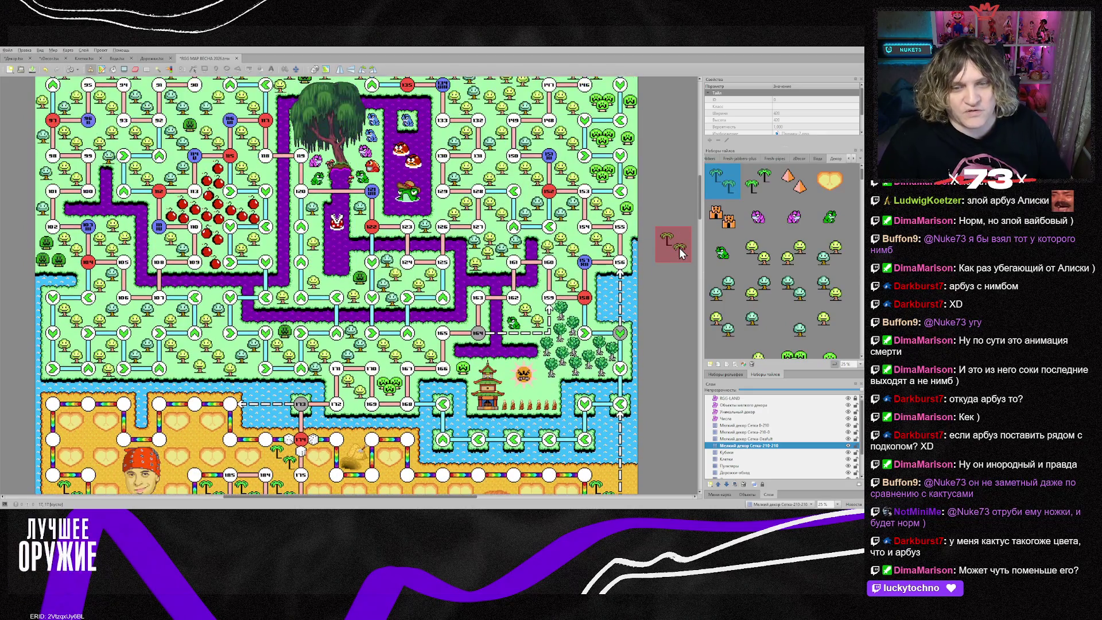
{"action": "scroll", "coordinate": [681, 252], "scroll_direction": "up", "scroll_amount": 2}
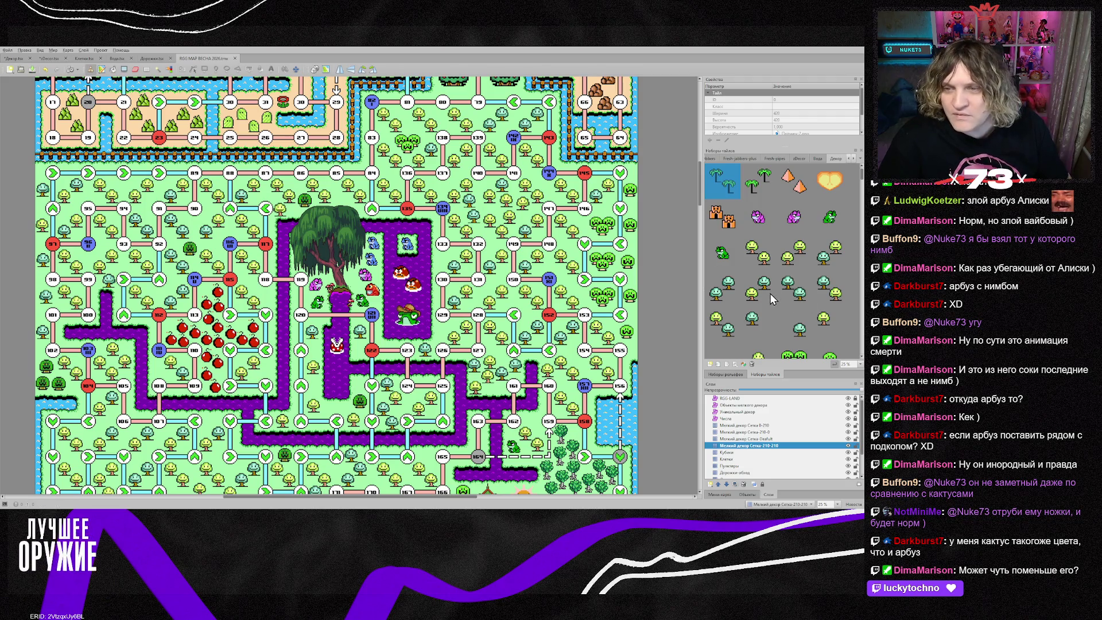
{"action": "scroll", "coordinate": [769, 296], "scroll_direction": "down", "scroll_amount": 5}
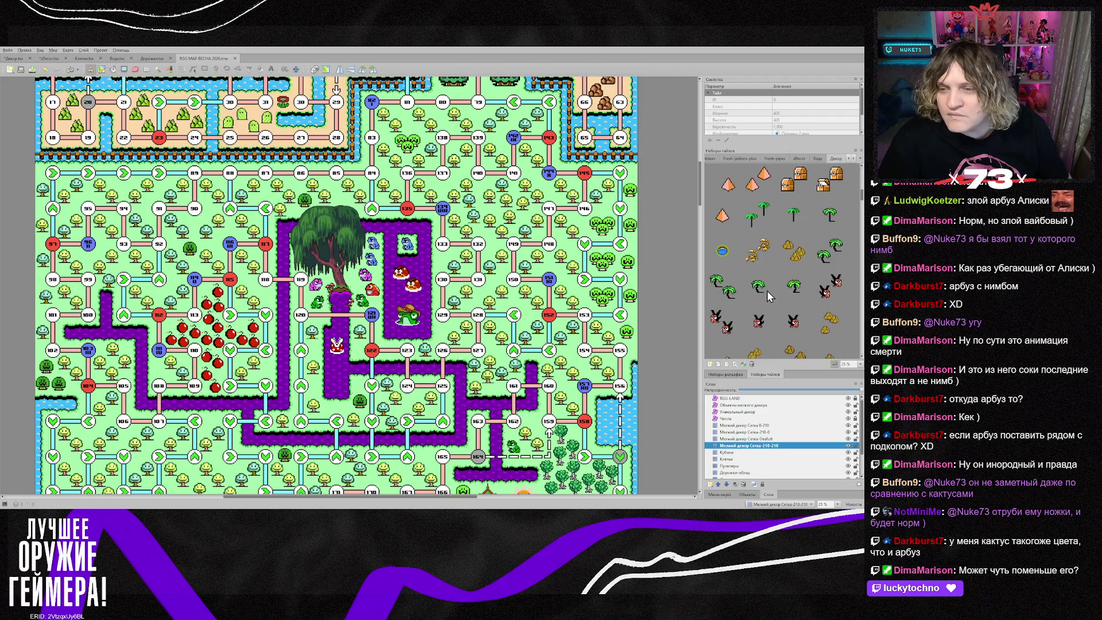
{"action": "scroll", "coordinate": [770, 297], "scroll_direction": "down", "scroll_amount": 2}
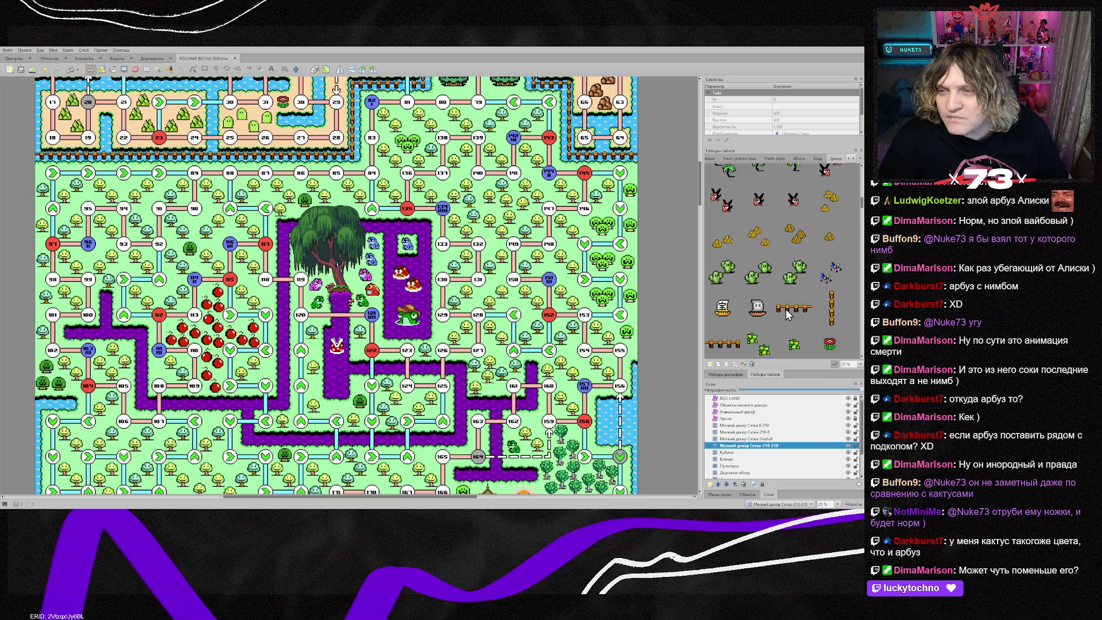
Step: On the small-decor object layer, place the rabbit decoration beside node 118
{"action": "left_click", "coordinate": [759, 241]}
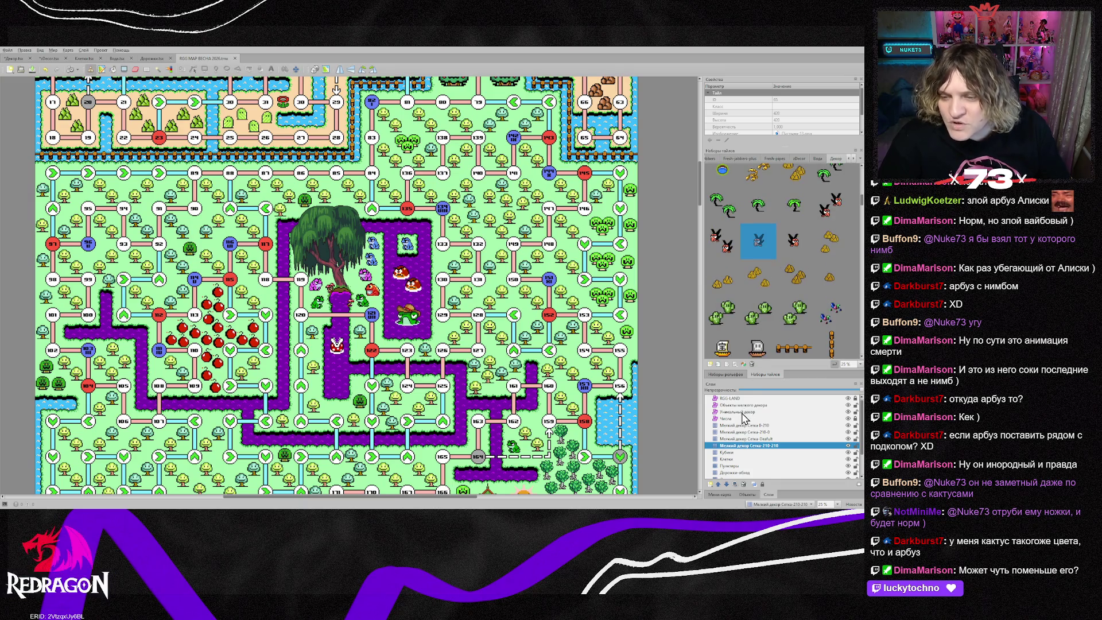
{"action": "left_click", "coordinate": [744, 405]}
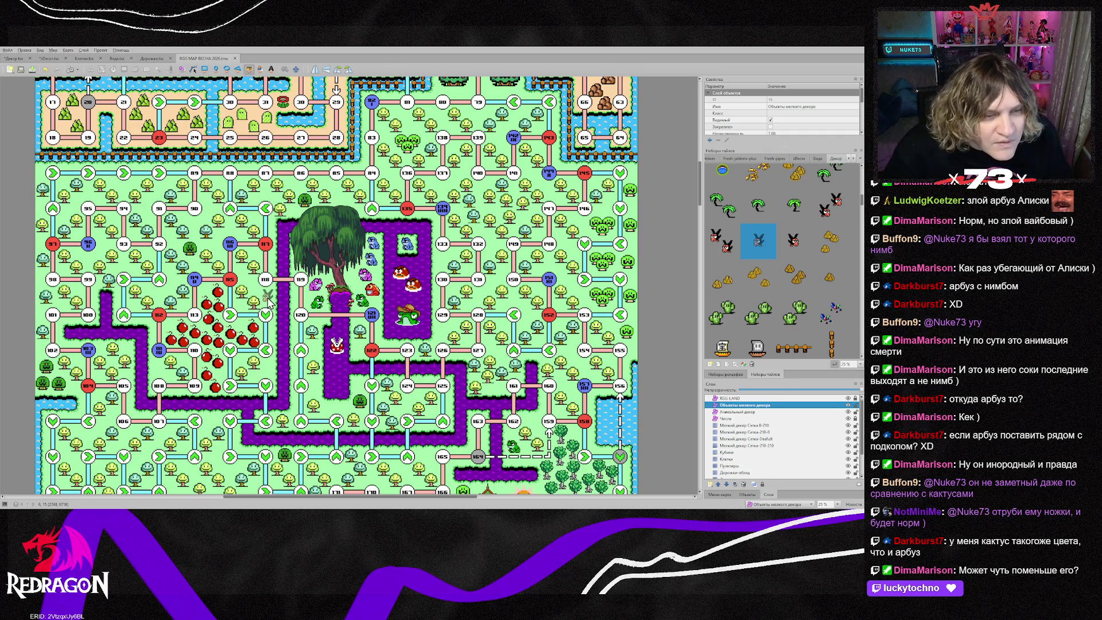
{"action": "scroll", "coordinate": [270, 301], "scroll_direction": "up", "scroll_amount": 2}
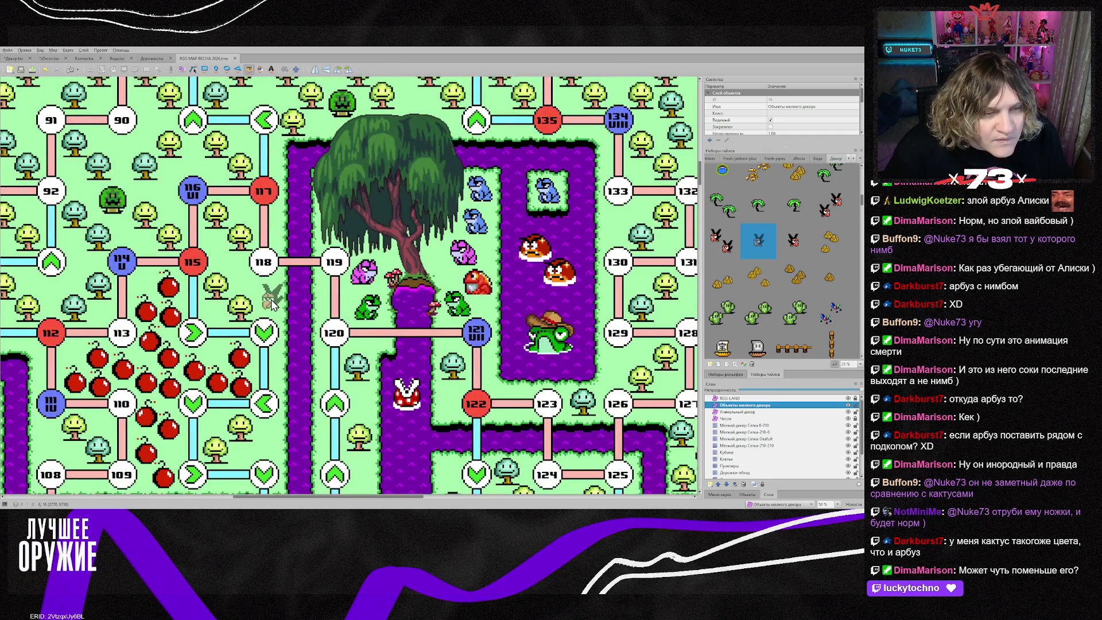
{"action": "left_click", "coordinate": [758, 247]}
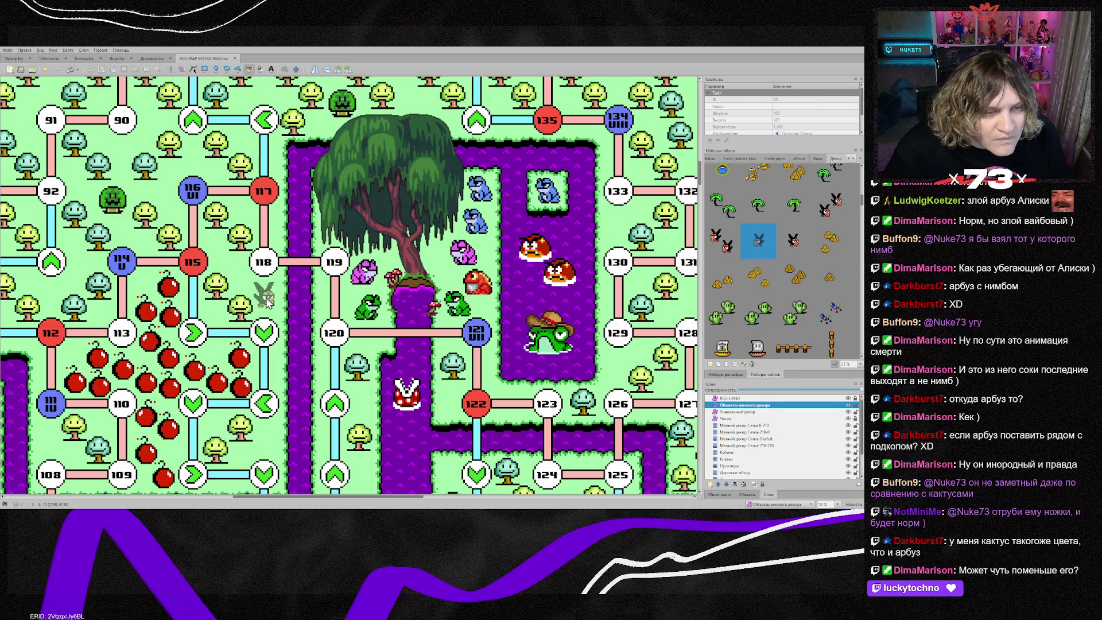
{"action": "left_click", "coordinate": [266, 303]}
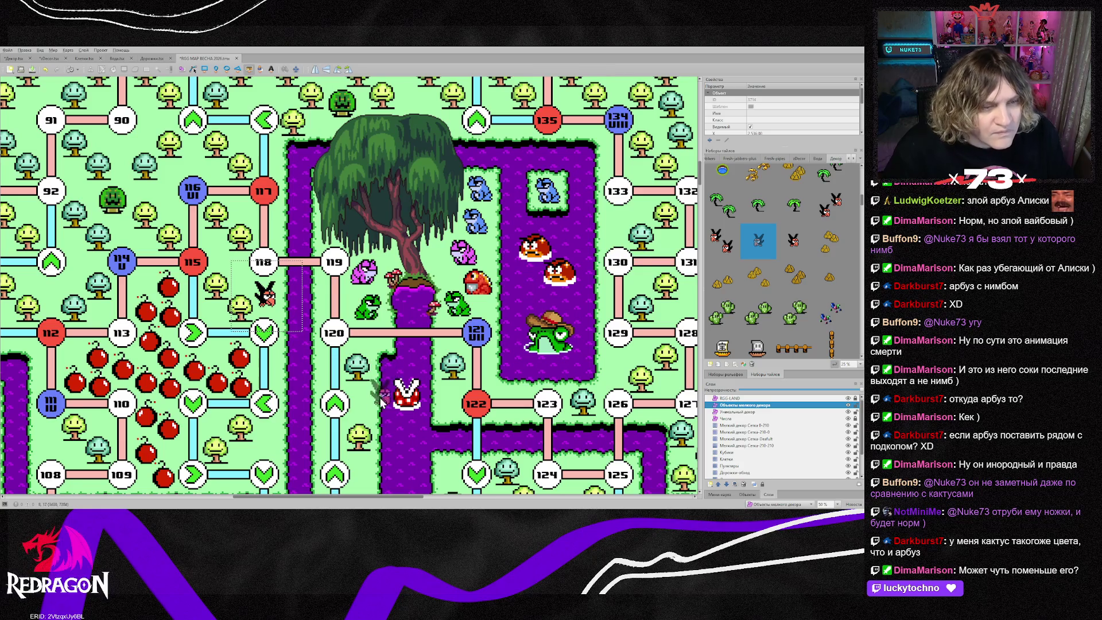
Step: Place a small light tree in the forest near the rabbit
{"action": "scroll", "coordinate": [282, 319], "scroll_direction": "down", "scroll_amount": 2}
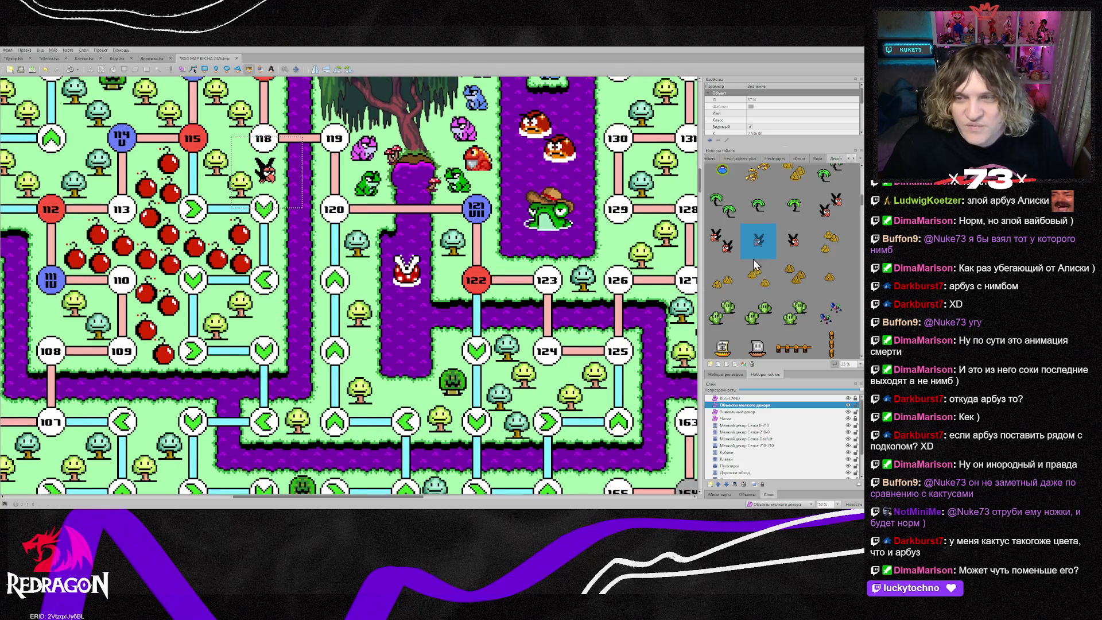
{"action": "scroll", "coordinate": [815, 293], "scroll_direction": "down", "scroll_amount": 1}
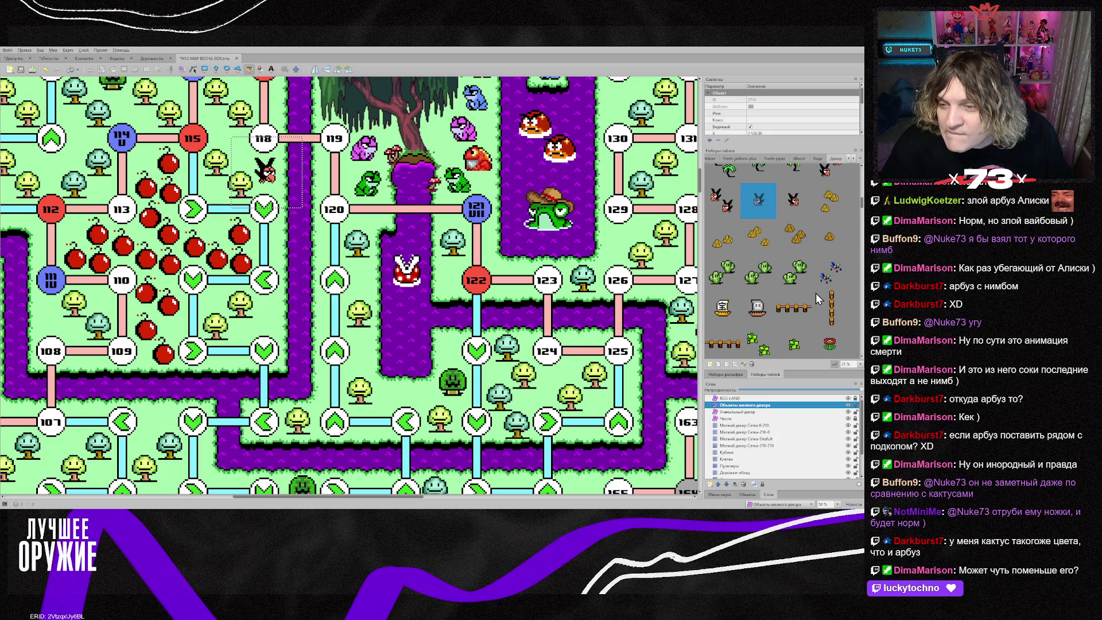
{"action": "scroll", "coordinate": [815, 293], "scroll_direction": "down", "scroll_amount": 3}
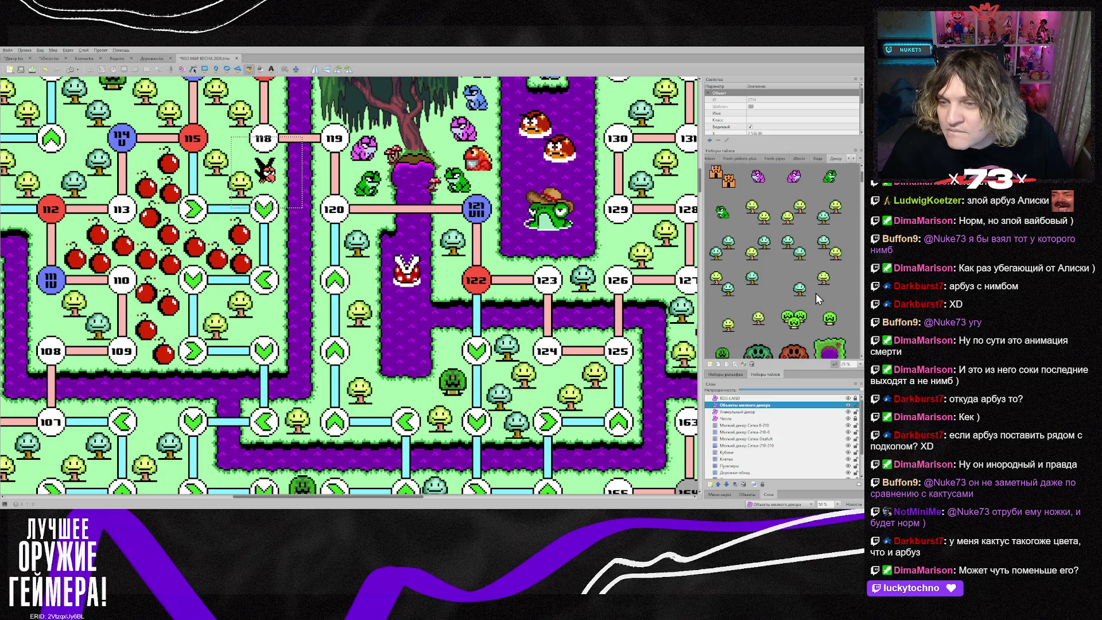
{"action": "scroll", "coordinate": [816, 293], "scroll_direction": "down", "scroll_amount": 2}
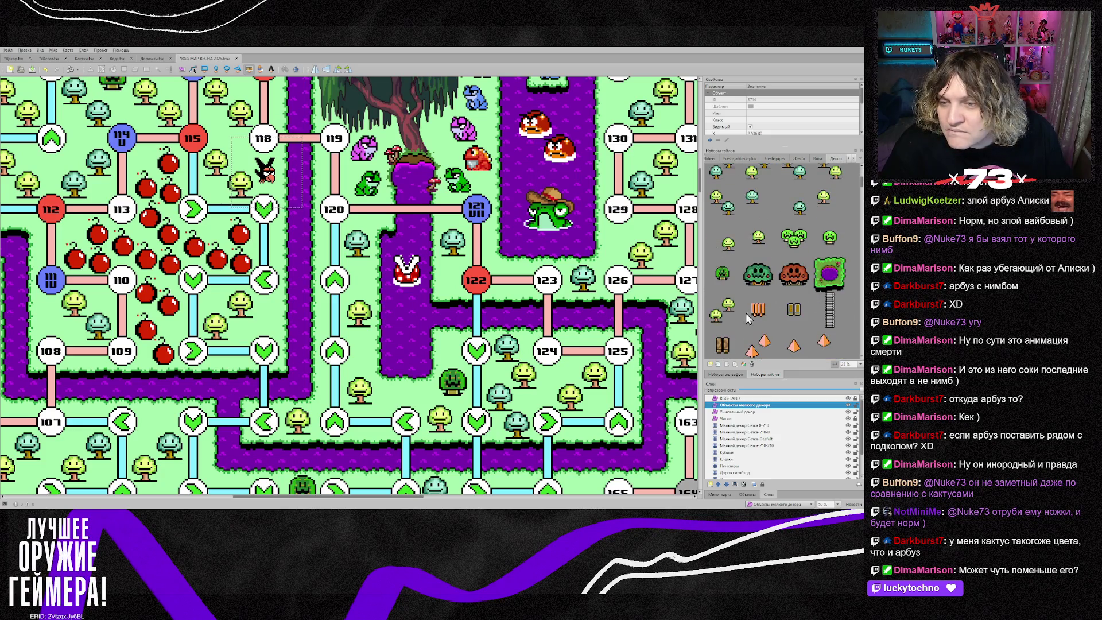
{"action": "left_click", "coordinate": [758, 240]}
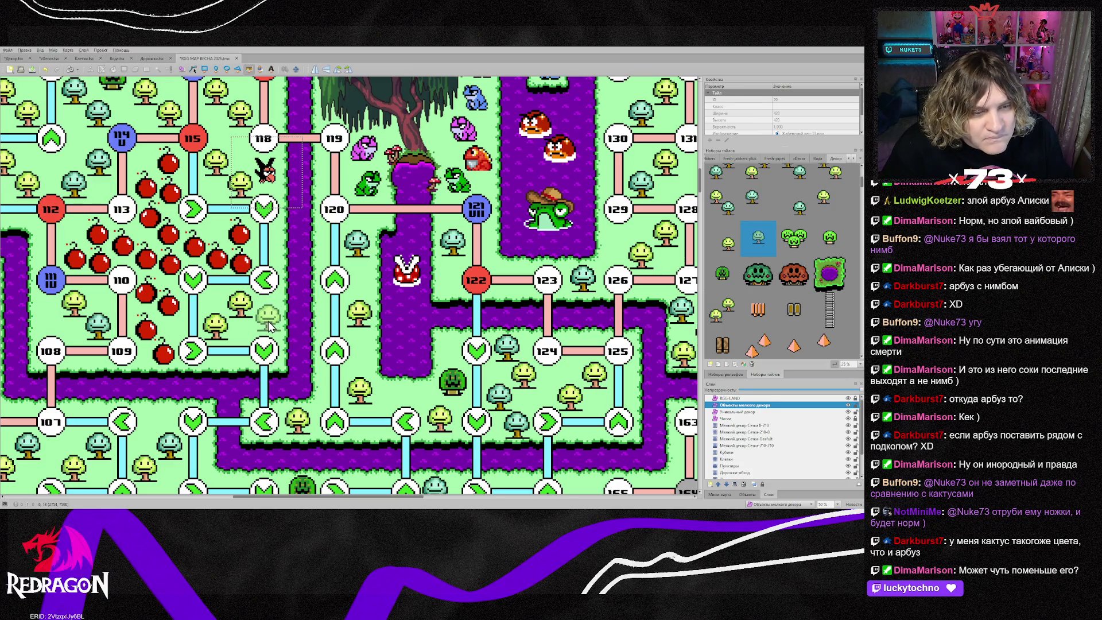
{"action": "left_click", "coordinate": [270, 323]}
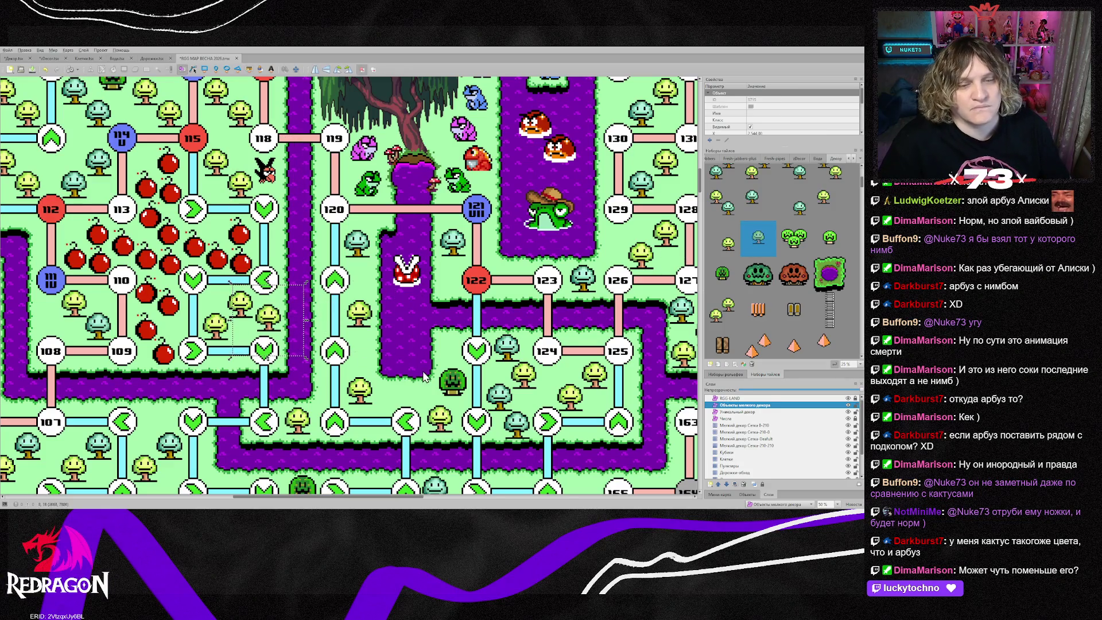
{"action": "scroll", "coordinate": [401, 353], "scroll_direction": "down", "scroll_amount": 3}
{"action": "scroll", "coordinate": [401, 353], "scroll_direction": "down", "scroll_amount": 2}
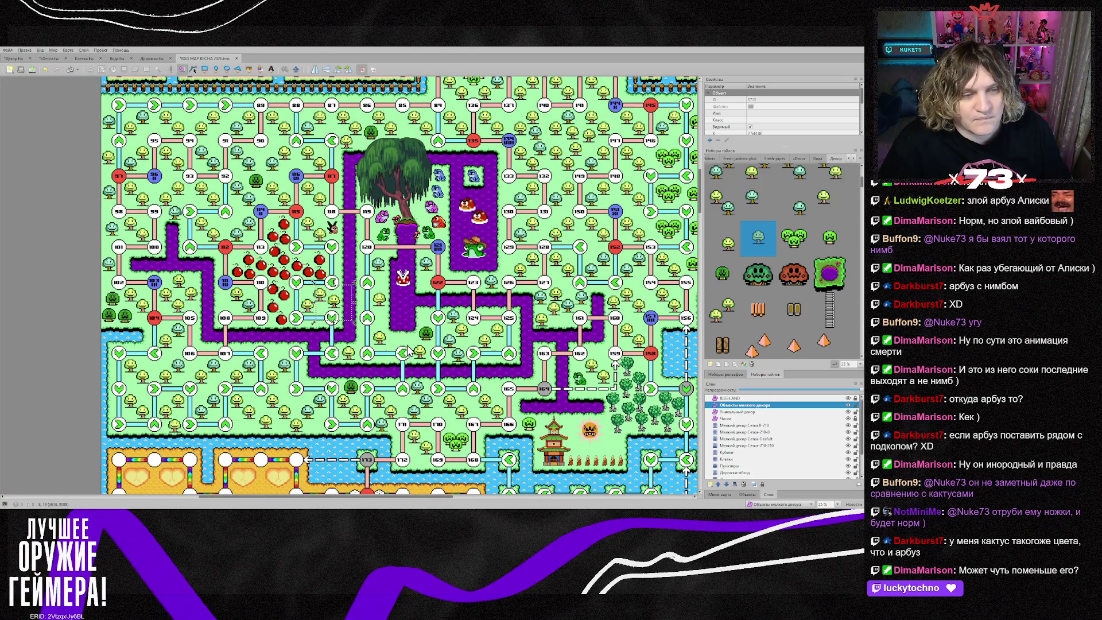
{"action": "scroll", "coordinate": [407, 351], "scroll_direction": "down", "scroll_amount": 3}
{"action": "scroll", "coordinate": [409, 351], "scroll_direction": "down", "scroll_amount": 5}
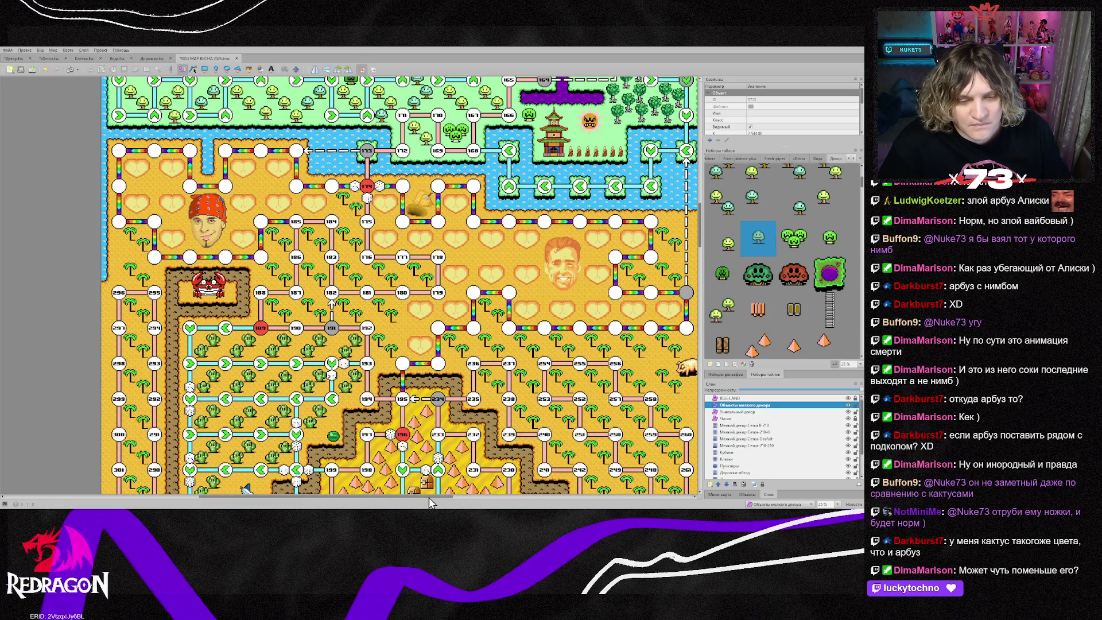
{"action": "scroll", "coordinate": [433, 503], "scroll_direction": "right", "scroll_amount": 2}
{"action": "scroll", "coordinate": [354, 410], "scroll_direction": "down", "scroll_amount": 4}
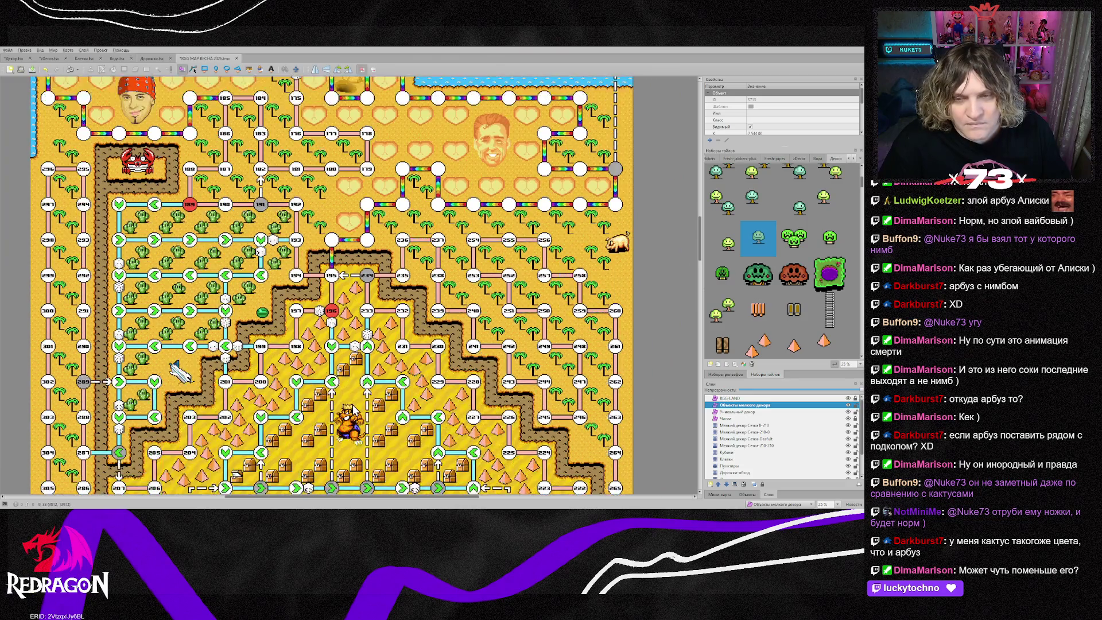
{"action": "scroll", "coordinate": [354, 408], "scroll_direction": "down", "scroll_amount": 1}
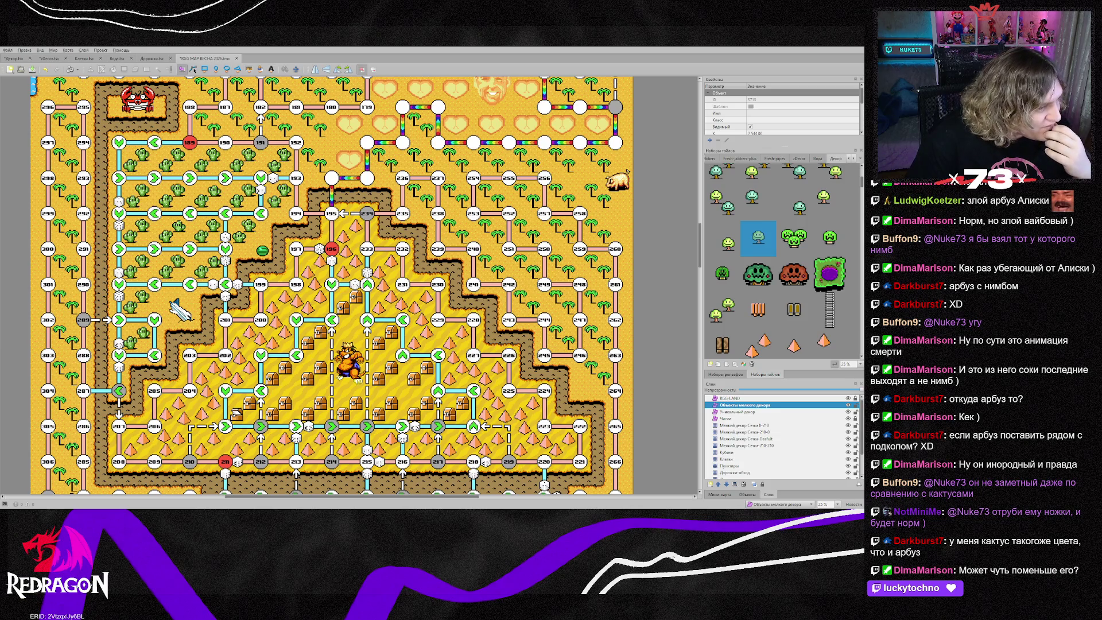
Step: Switch to the 29903.png Adventure Island 2 sprite sheet in Photoshop and zoom in on it
{"action": "key", "text": "alt+Tab"}
{"action": "key", "text": "ctrl+Tab"}
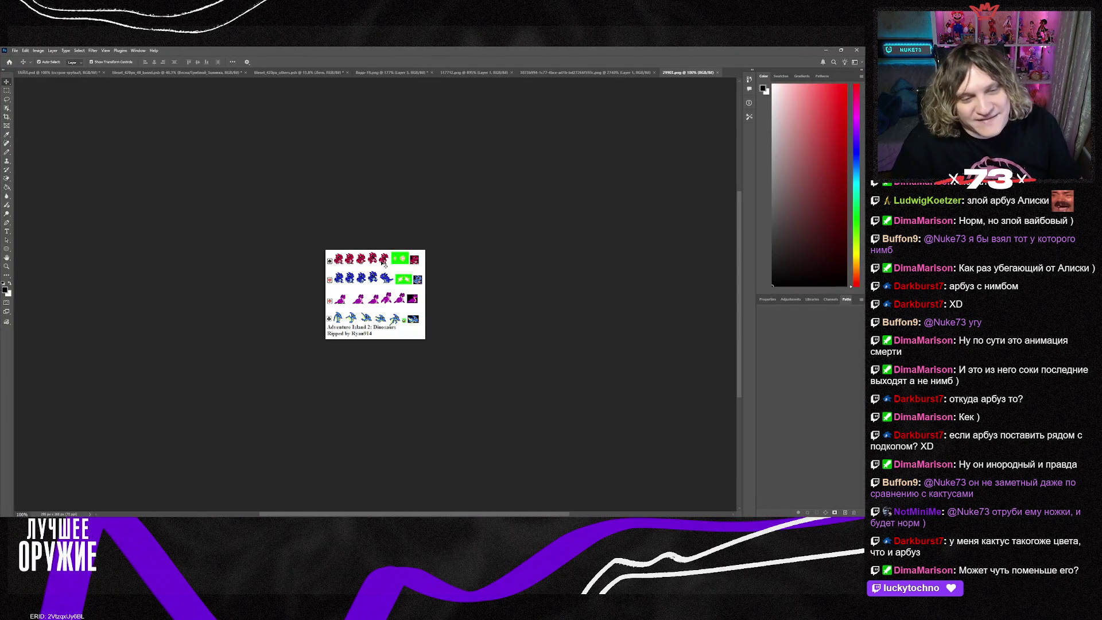
{"action": "scroll", "coordinate": [386, 309], "scroll_direction": "up", "scroll_amount": 5}
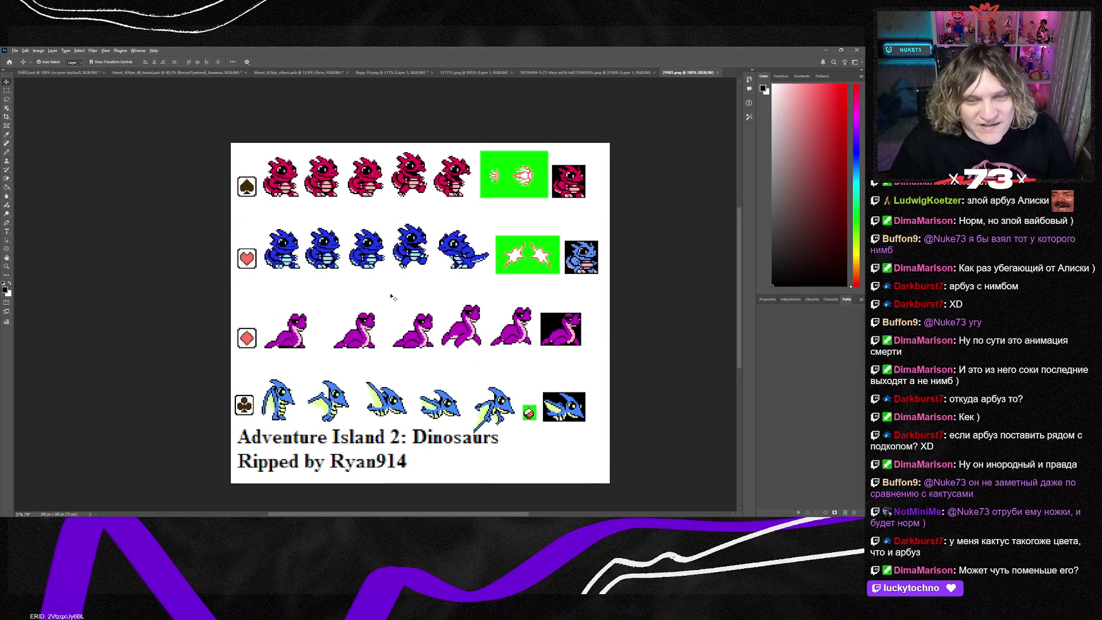
{"action": "scroll", "coordinate": [393, 297], "scroll_direction": "up", "scroll_amount": 1}
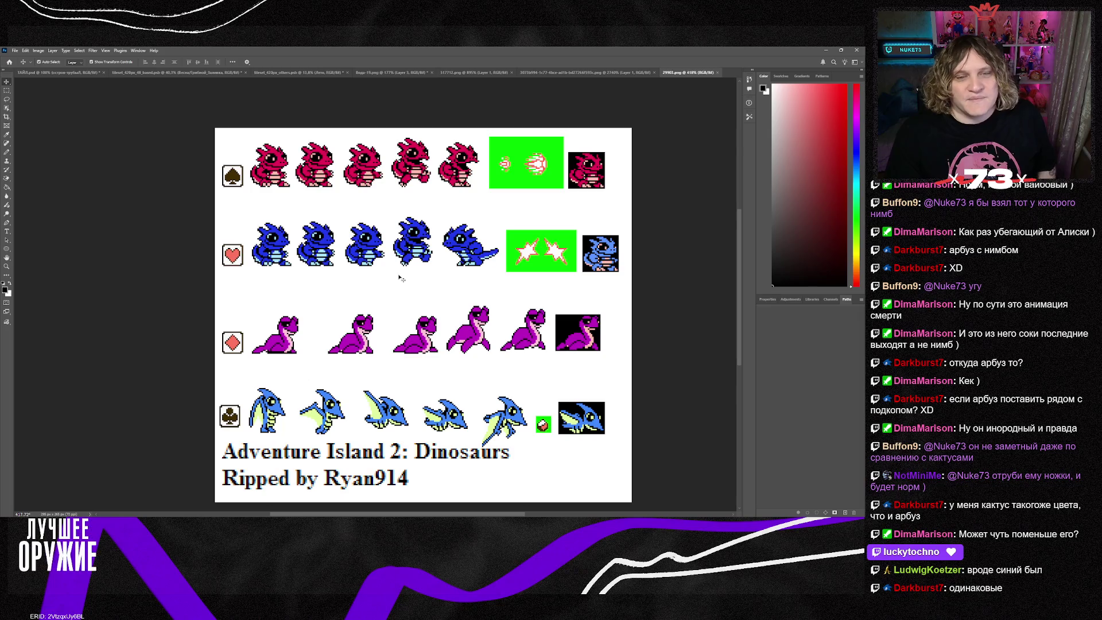
Step: Copy the fourth blue dinosaur into Вода-19.png and enlarge it to about 572%
{"action": "left_click", "coordinate": [7, 90]}
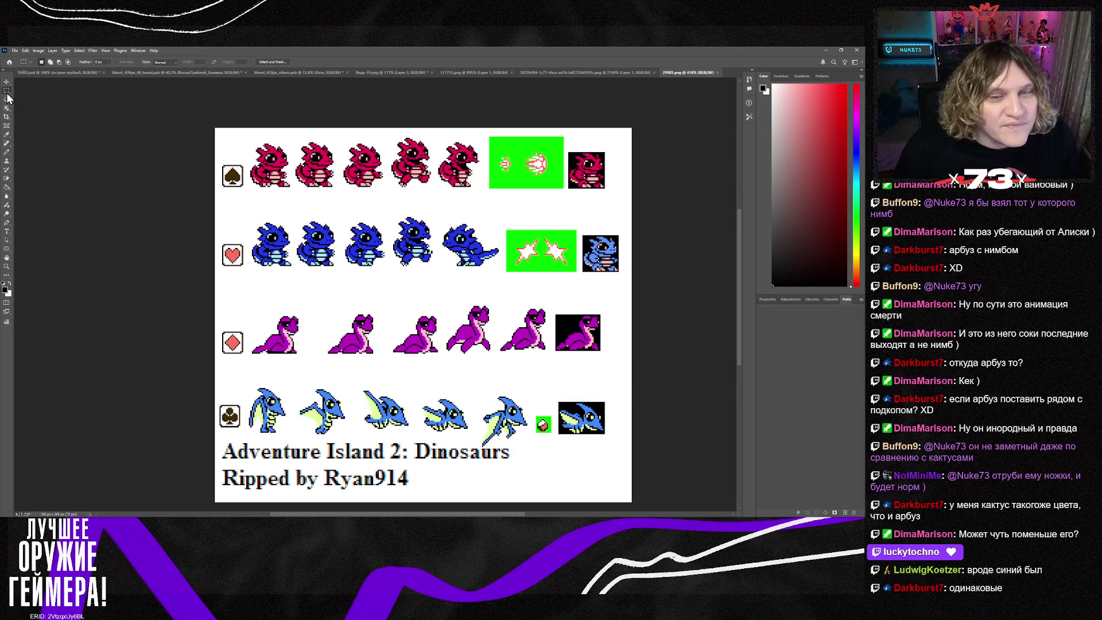
{"action": "left_click_drag", "start_coordinate": [388, 212], "coordinate": [439, 270]}
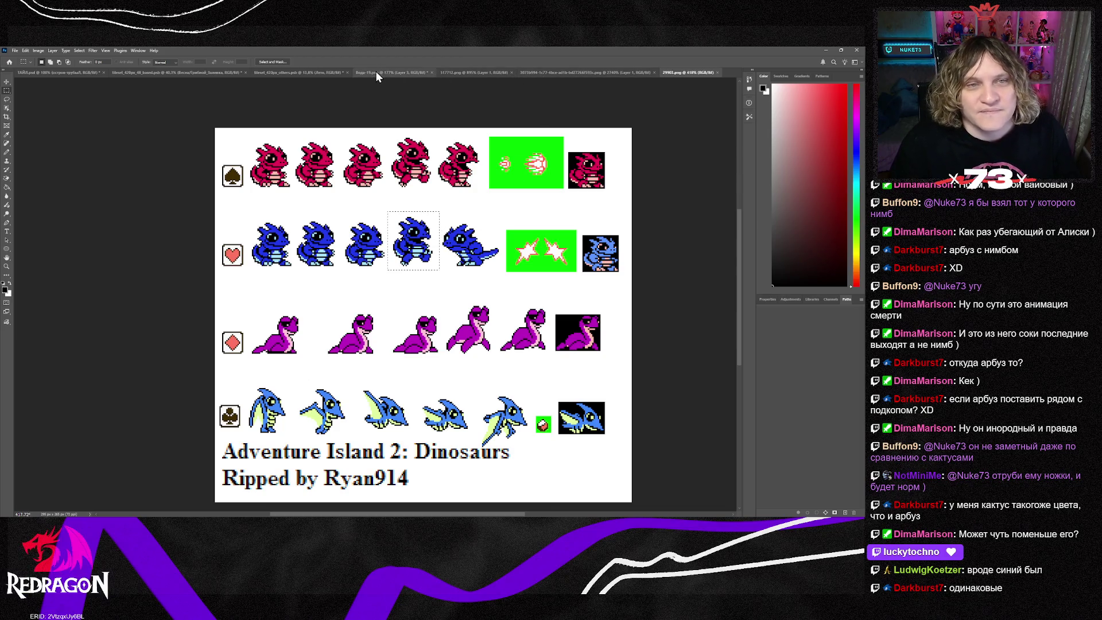
{"action": "left_click", "coordinate": [357, 73]}
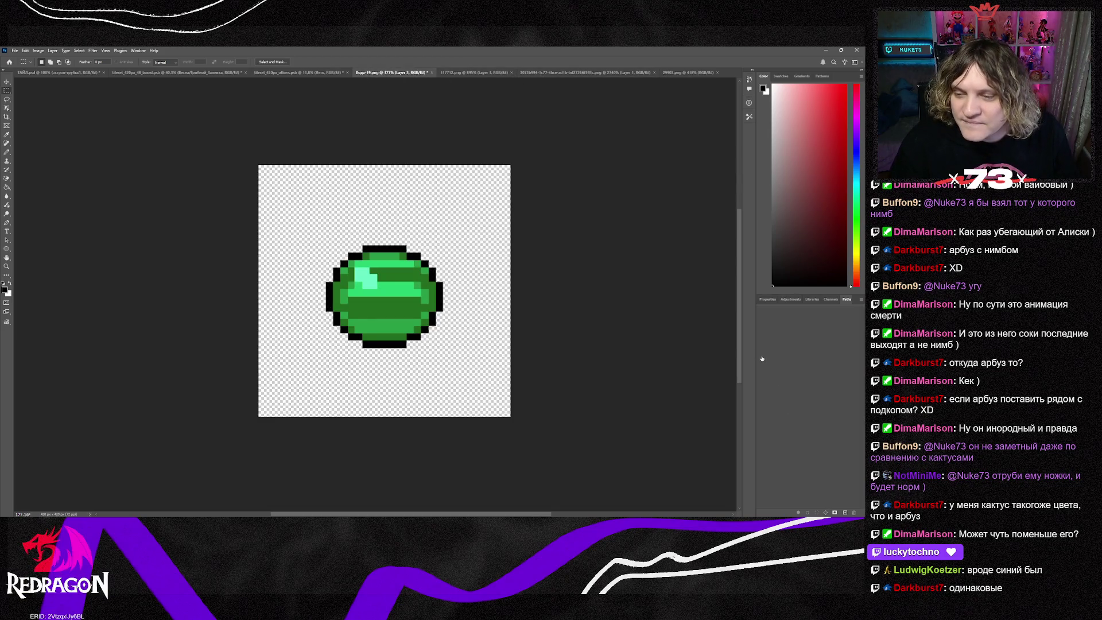
{"action": "key", "text": "Delete"}
{"action": "key", "text": "ctrl+v"}
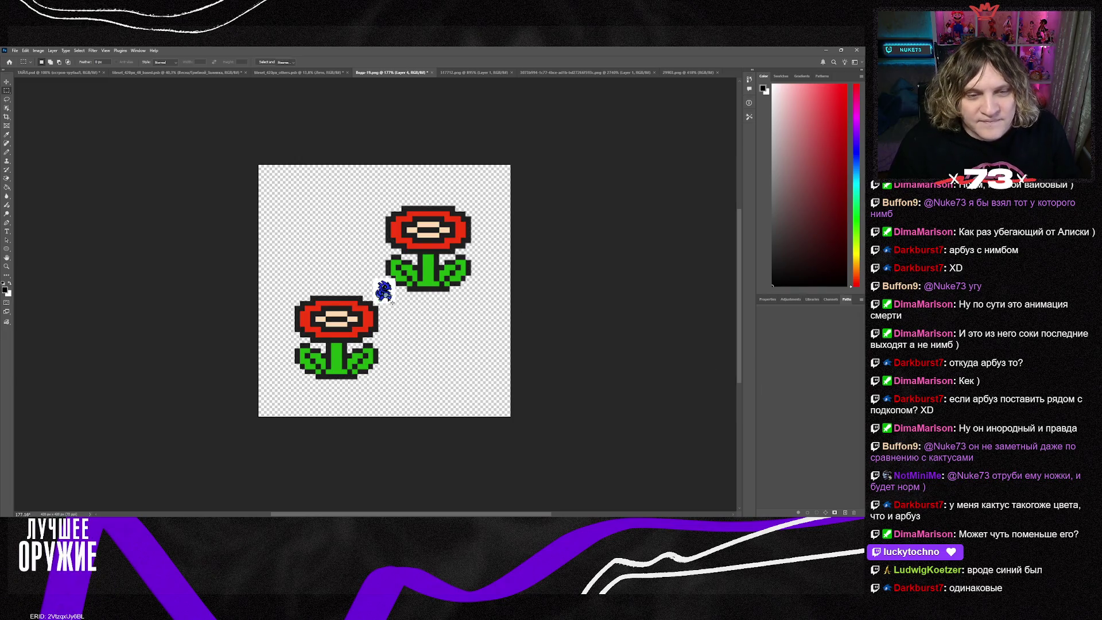
{"action": "key", "text": "ctrl+t"}
{"action": "mouse_move", "coordinate": [392, 302]}
{"action": "left_mouse_down"}
{"action": "mouse_move", "coordinate": [505, 417]}
{"action": "mouse_move", "coordinate": [386, 353]}
{"action": "left_mouse_up"}
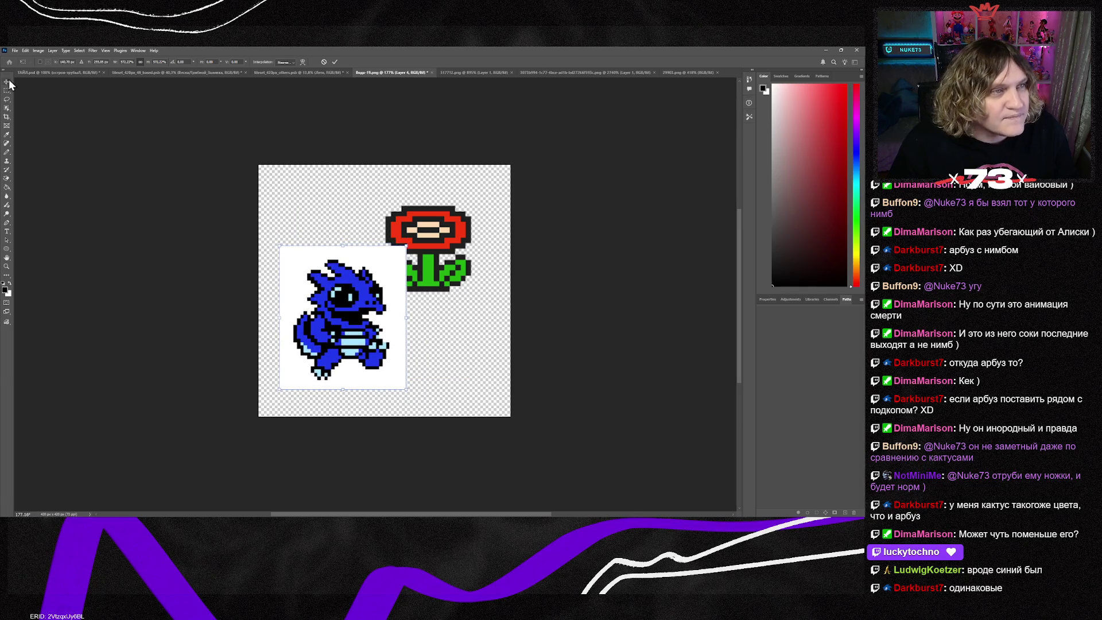
{"action": "key", "text": "Return"}
Step: Delete the dinosaur's white background, centre it, and hide the fire-flower layers
{"action": "left_click", "coordinate": [7, 178]}
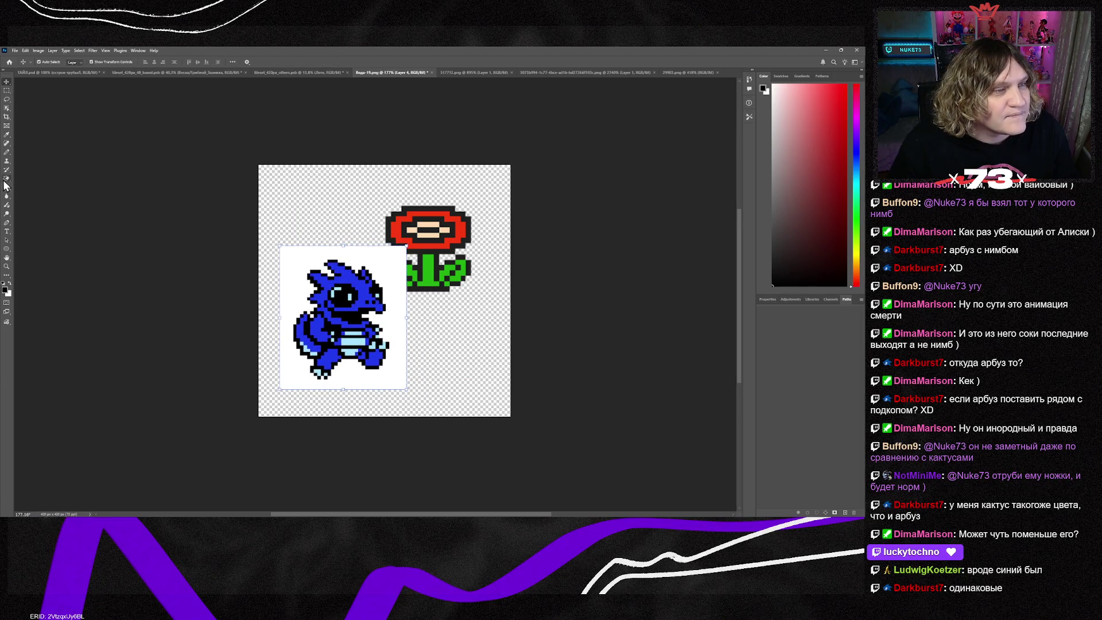
{"action": "left_click", "coordinate": [302, 261]}
{"action": "key", "text": "Delete"}
{"action": "key", "text": "ctrl+d"}
{"action": "left_click", "coordinate": [7, 81]}
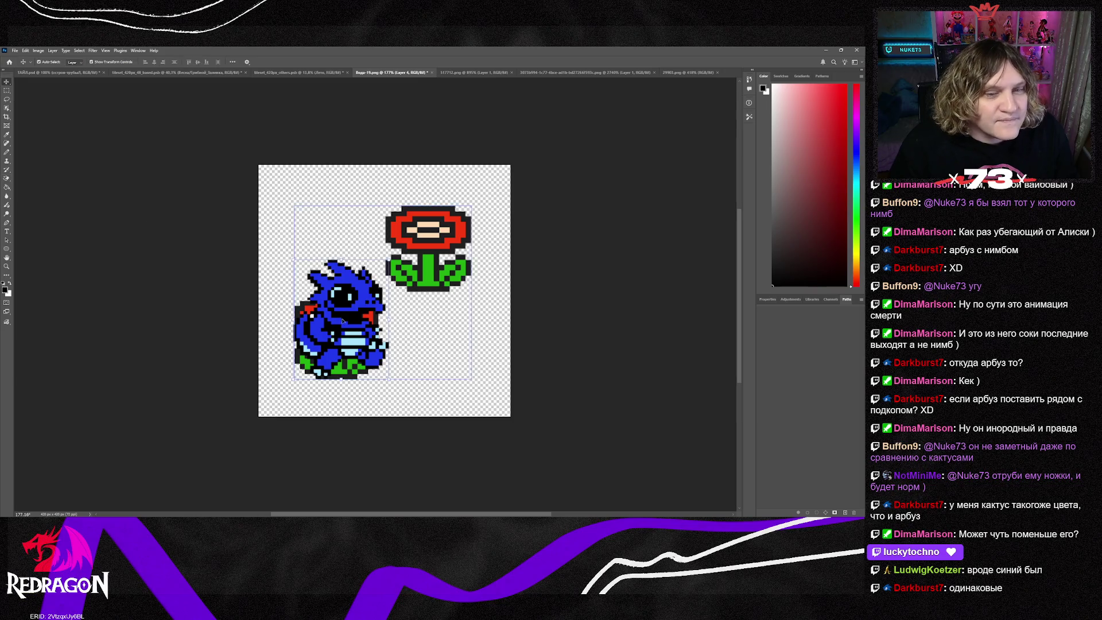
{"action": "left_click_drag", "start_coordinate": [342, 322], "coordinate": [387, 293]}
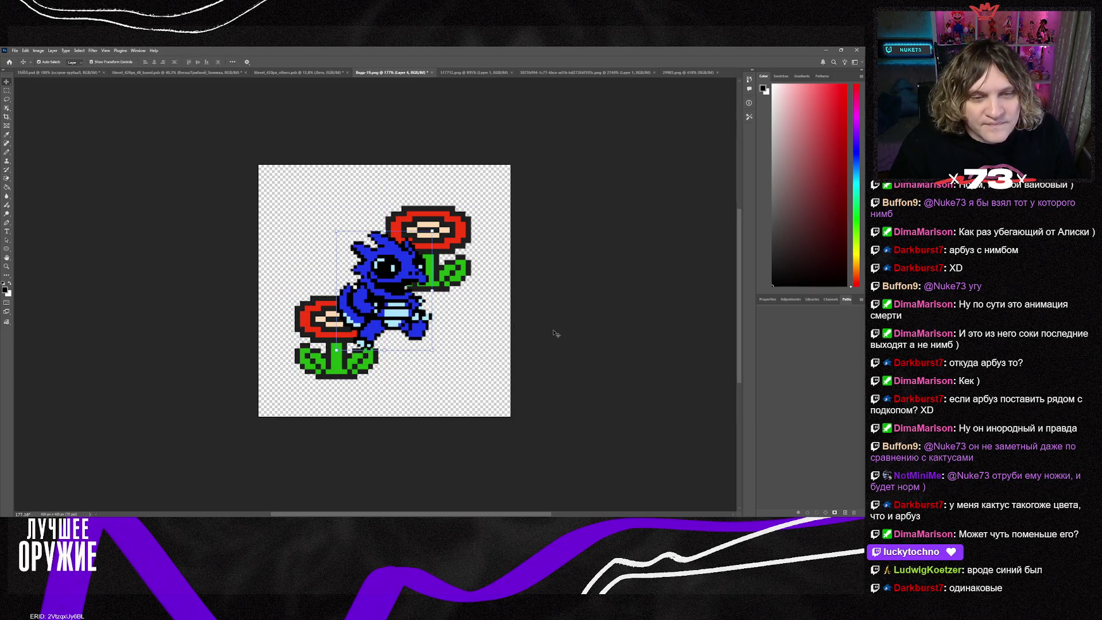
{"action": "left_click", "coordinate": [457, 270]}
{"action": "key", "text": "Delete"}
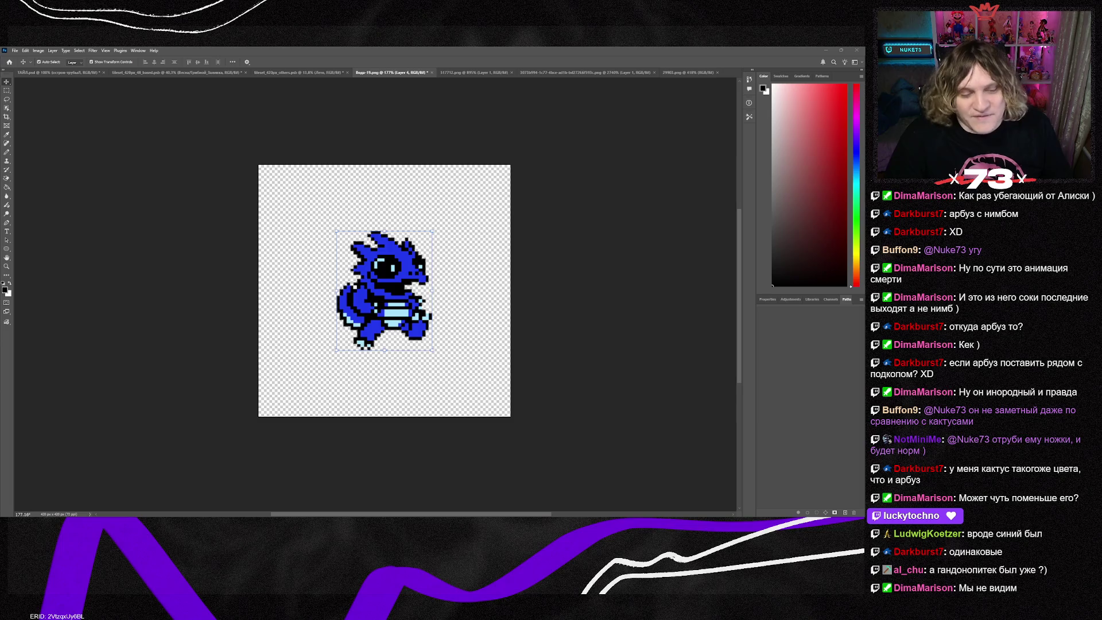
Step: Return to Tiled and zoom out and back in to inspect the blue dinosaur below space 122
{"action": "key", "text": "alt+Tab"}
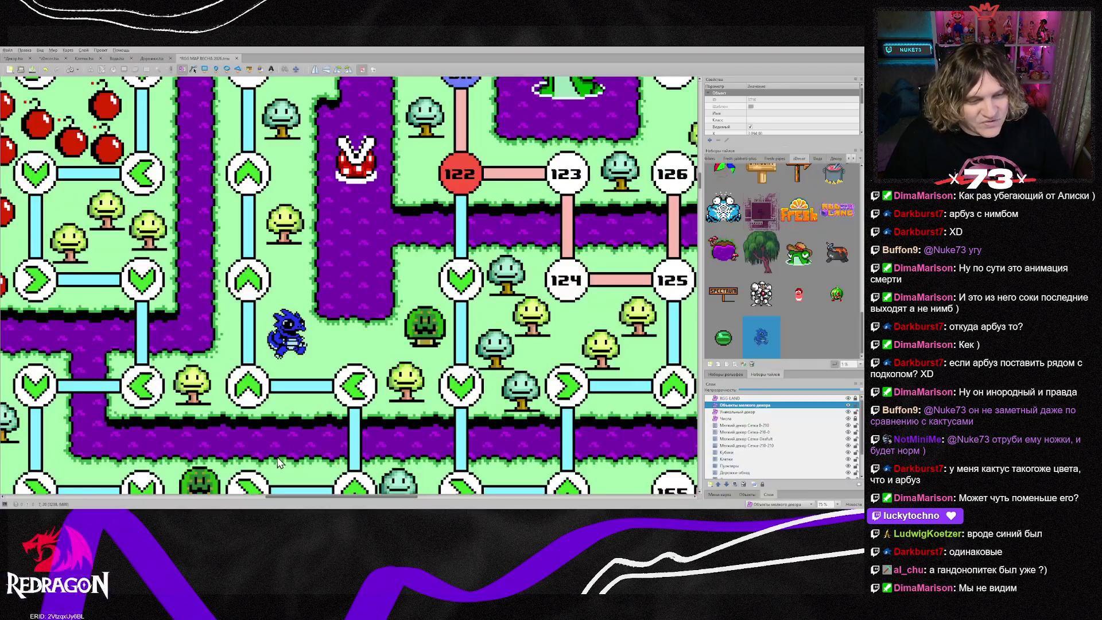
{"action": "scroll", "coordinate": [386, 376], "scroll_direction": "up", "scroll_amount": 1}
{"action": "scroll", "coordinate": [385, 376], "scroll_direction": "down", "scroll_amount": 1}
{"action": "scroll", "coordinate": [385, 376], "scroll_direction": "down", "scroll_amount": 4}
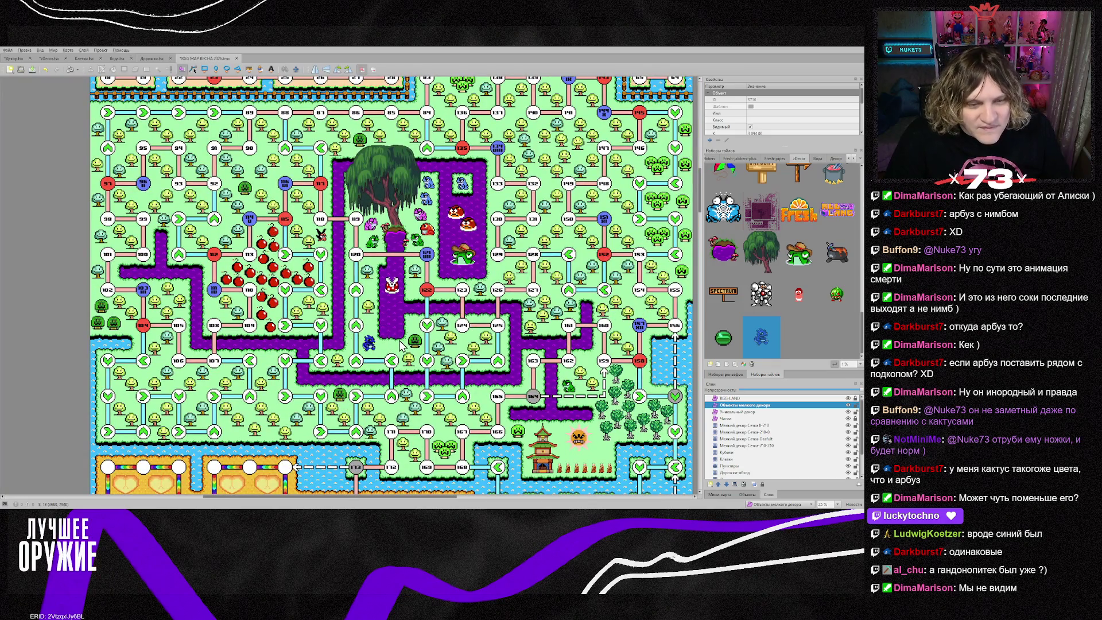
{"action": "scroll", "coordinate": [381, 347], "scroll_direction": "up", "scroll_amount": 3}
{"action": "scroll", "coordinate": [381, 347], "scroll_direction": "up", "scroll_amount": 2}
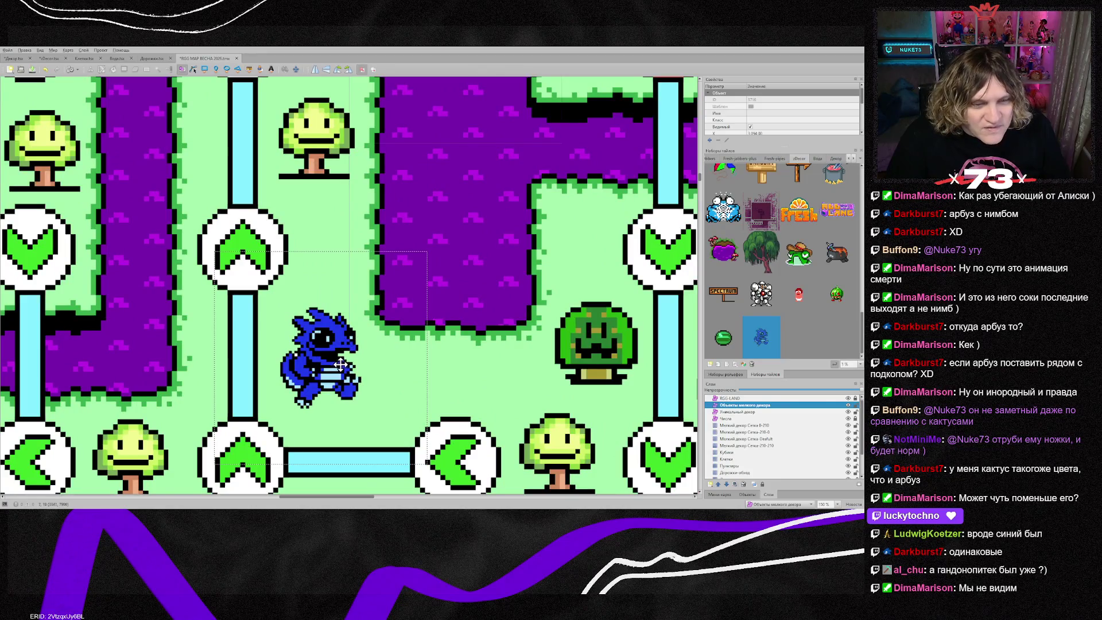
{"action": "scroll", "coordinate": [431, 370], "scroll_direction": "down", "scroll_amount": 2}
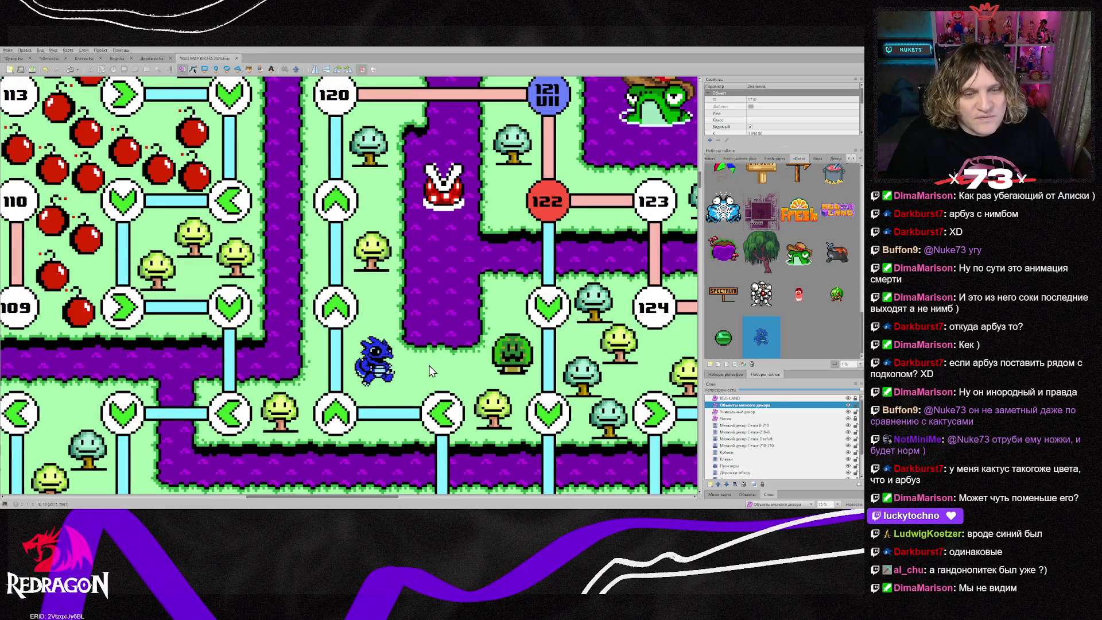
{"action": "scroll", "coordinate": [431, 371], "scroll_direction": "down", "scroll_amount": 2}
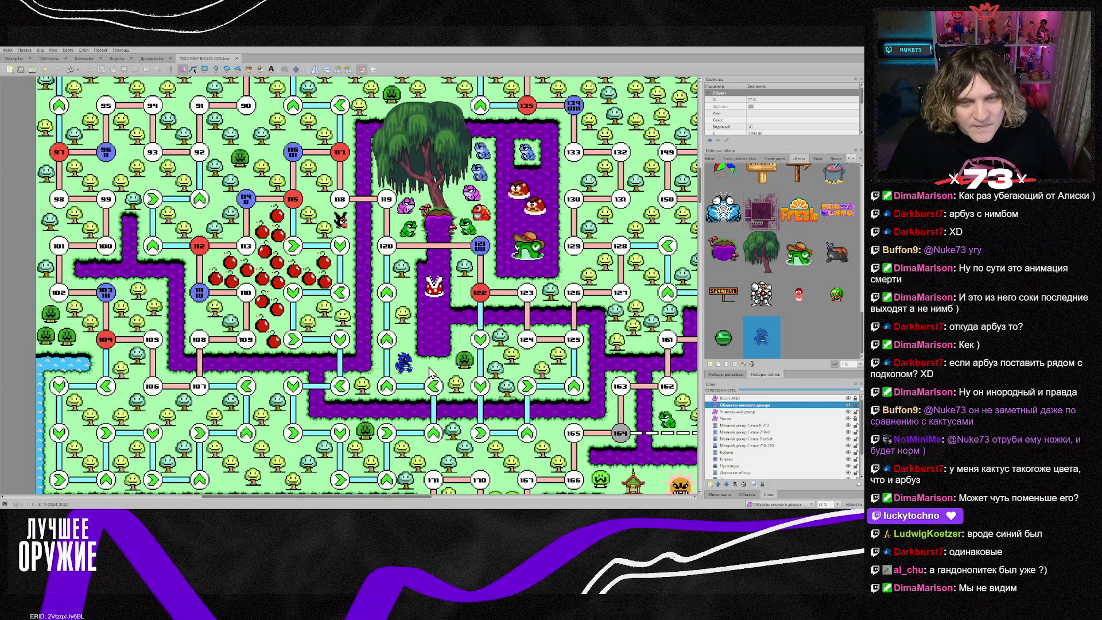
Step: Select the blue dinosaur below the willow tree near spaces 121–122, then scroll the map around it
{"action": "left_click", "coordinate": [425, 369]}
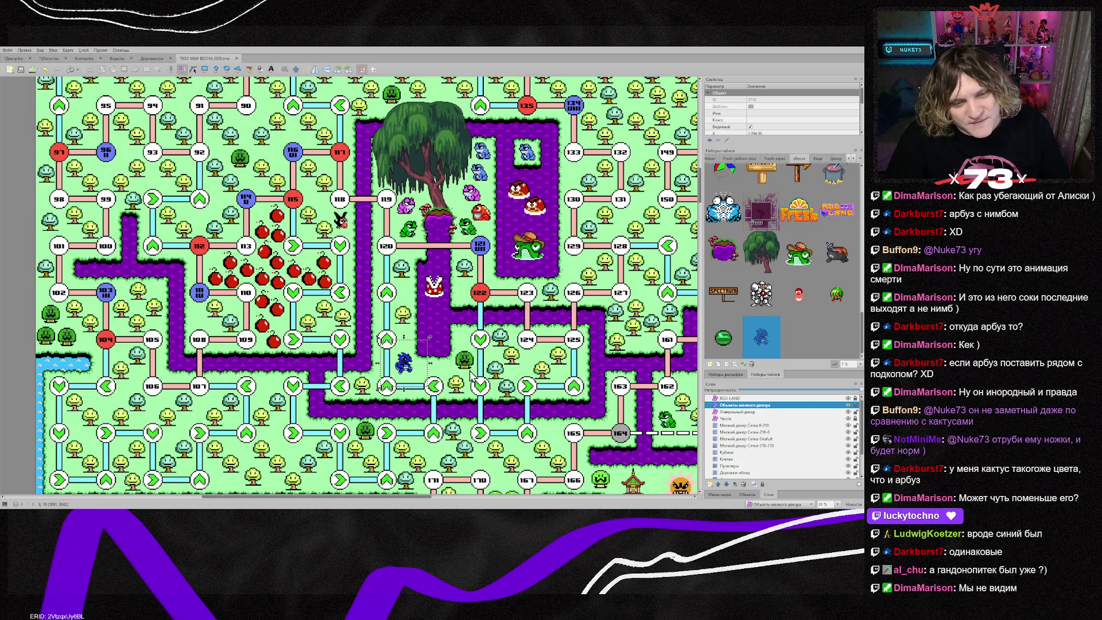
{"action": "scroll", "coordinate": [472, 374], "scroll_direction": "down", "scroll_amount": 2}
{"action": "scroll", "coordinate": [471, 373], "scroll_direction": "up", "scroll_amount": 8}
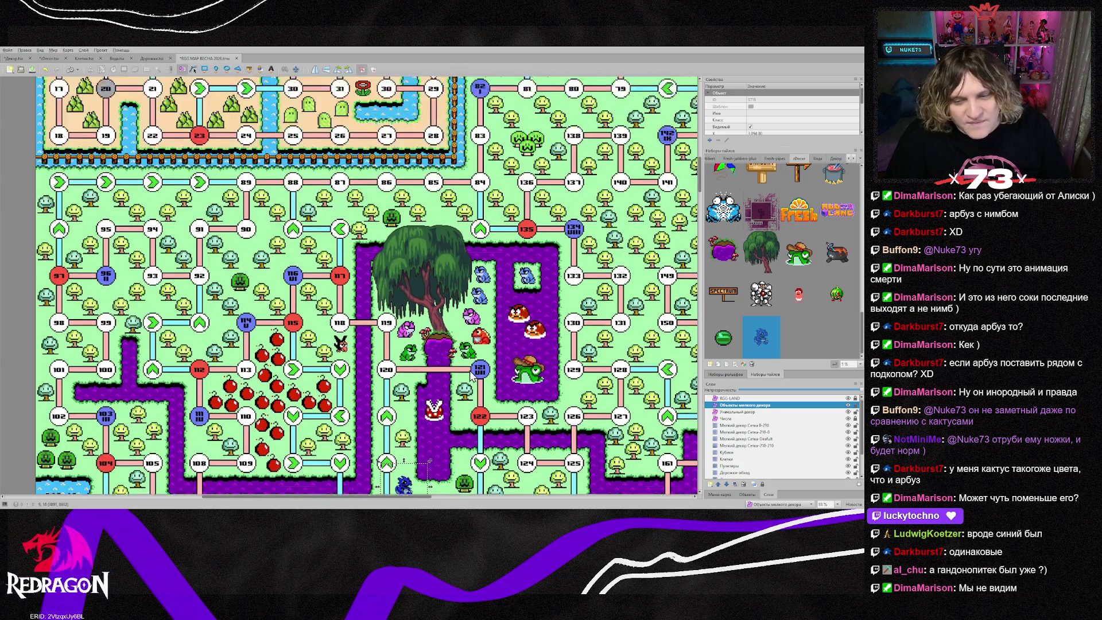
{"action": "scroll", "coordinate": [469, 376], "scroll_direction": "down", "scroll_amount": 6}
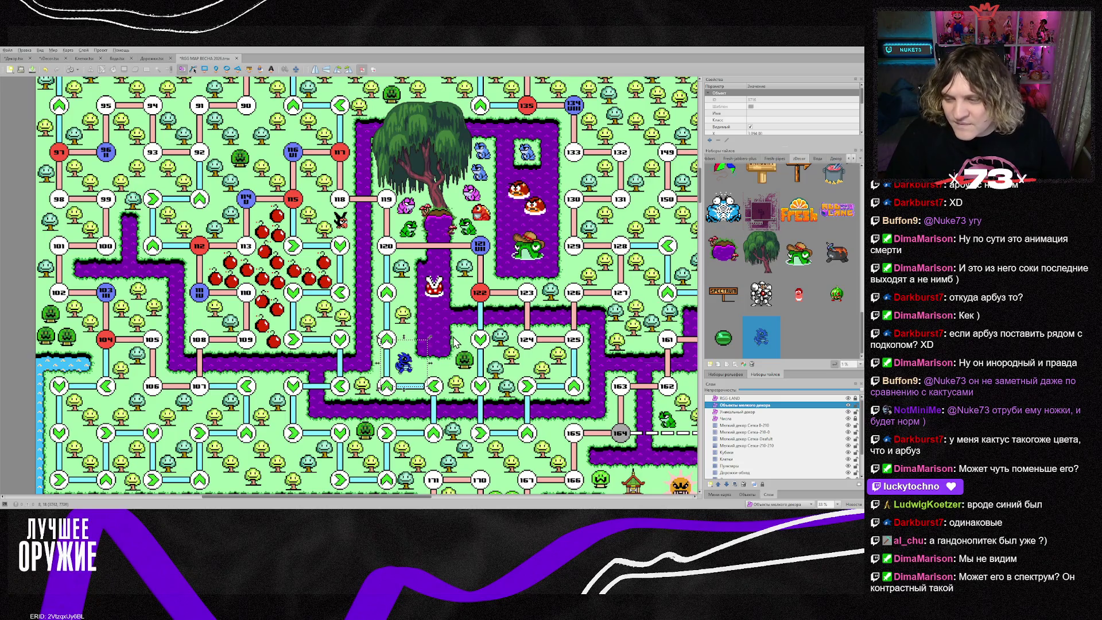
{"action": "scroll", "coordinate": [408, 367], "scroll_direction": "down", "scroll_amount": 15}
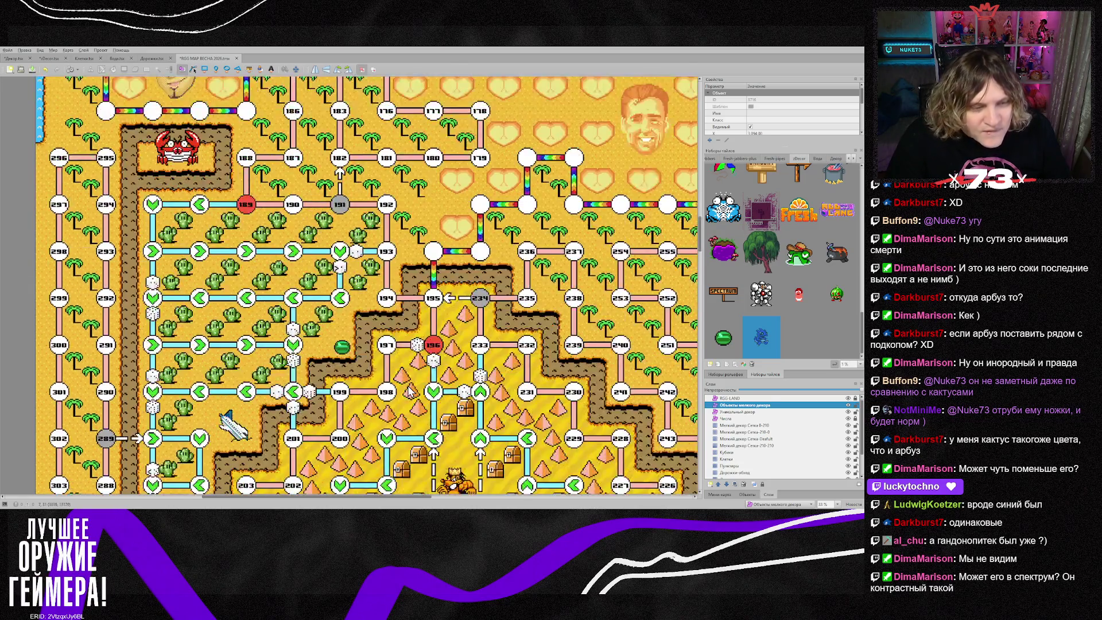
{"action": "scroll", "coordinate": [408, 393], "scroll_direction": "down", "scroll_amount": 15}
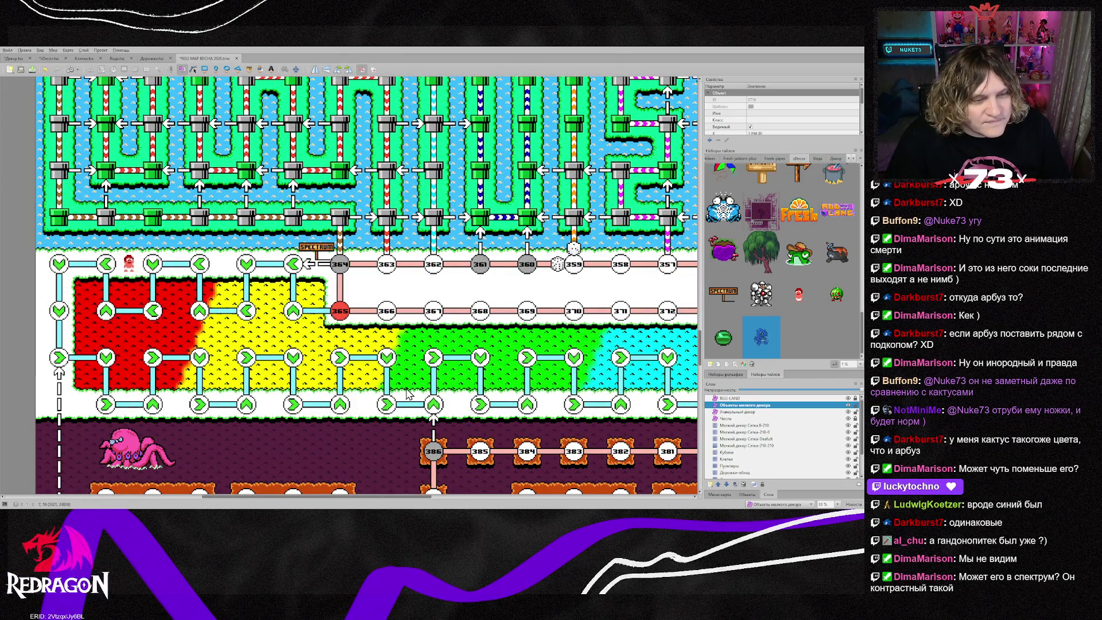
{"action": "scroll", "coordinate": [406, 392], "scroll_direction": "up", "scroll_amount": 5}
{"action": "scroll", "coordinate": [406, 392], "scroll_direction": "down", "scroll_amount": 4}
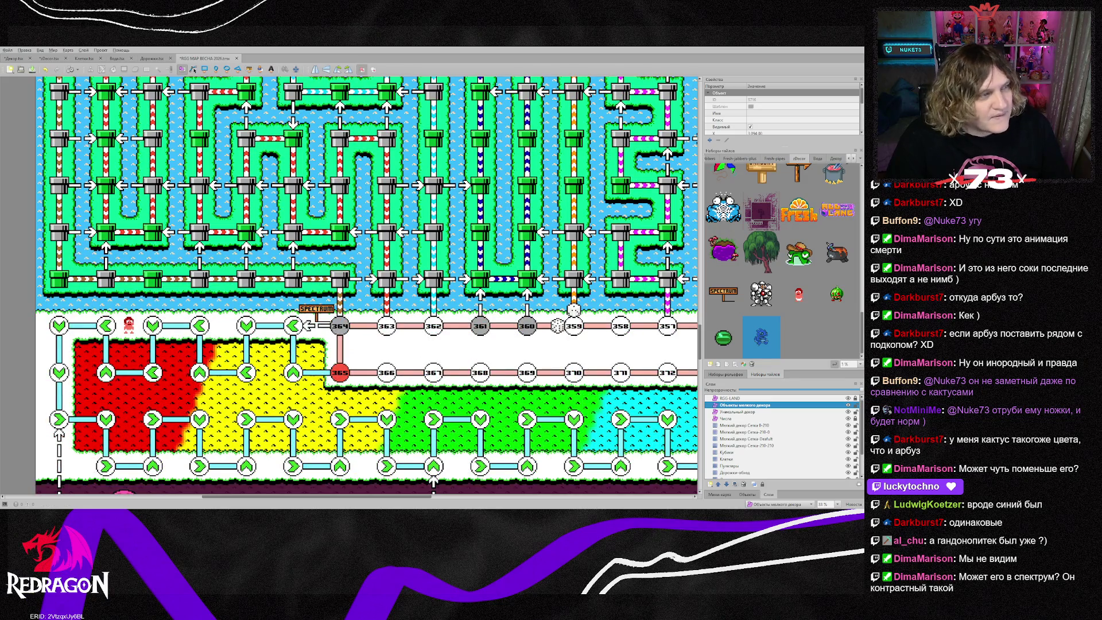
{"action": "scroll", "coordinate": [293, 267], "scroll_direction": "up", "scroll_amount": 10}
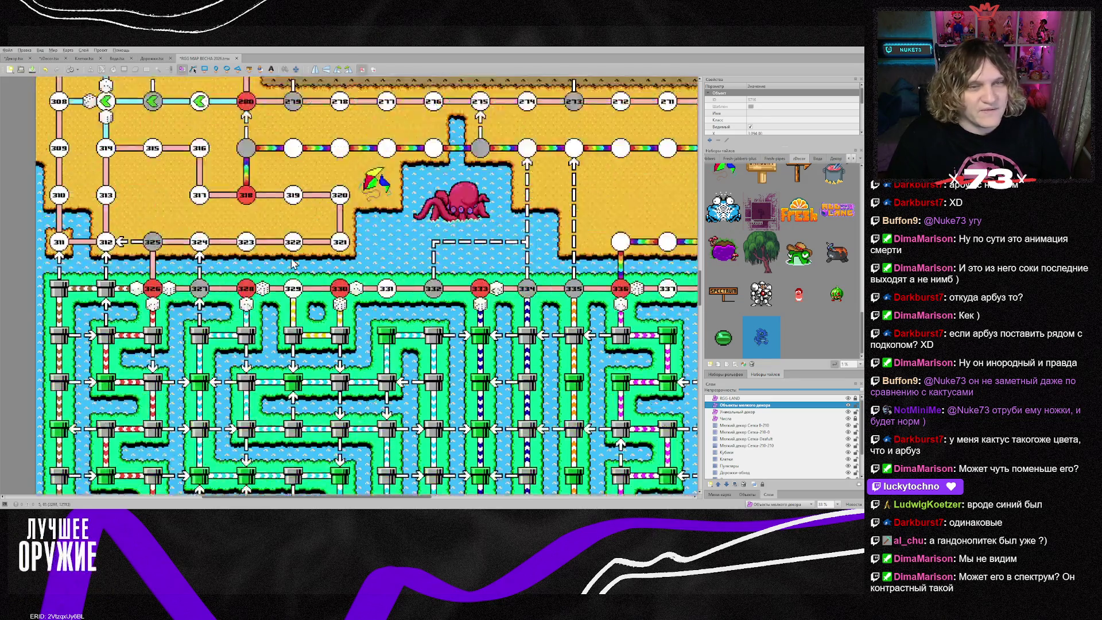
{"action": "scroll", "coordinate": [293, 269], "scroll_direction": "up", "scroll_amount": 5}
{"action": "scroll", "coordinate": [293, 272], "scroll_direction": "down", "scroll_amount": 4}
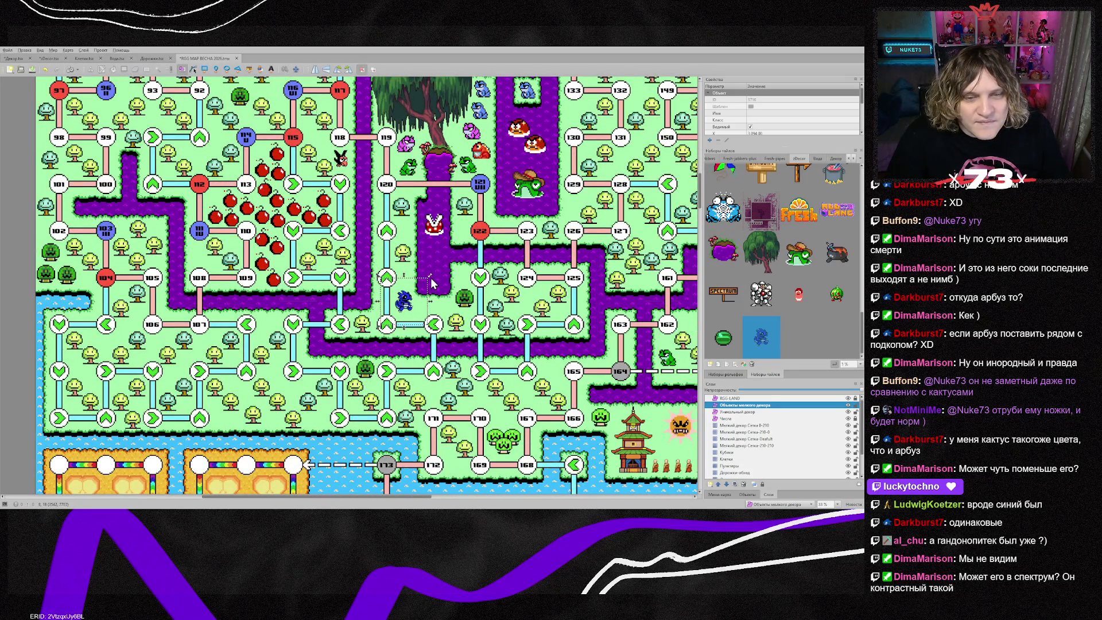
{"action": "mouse_move", "coordinate": [438, 276]}
{"action": "left_mouse_down"}
{"action": "mouse_move", "coordinate": [443, 302]}
{"action": "mouse_move", "coordinate": [407, 307]}
{"action": "left_mouse_up"}
{"action": "key", "text": "ctrl+z"}
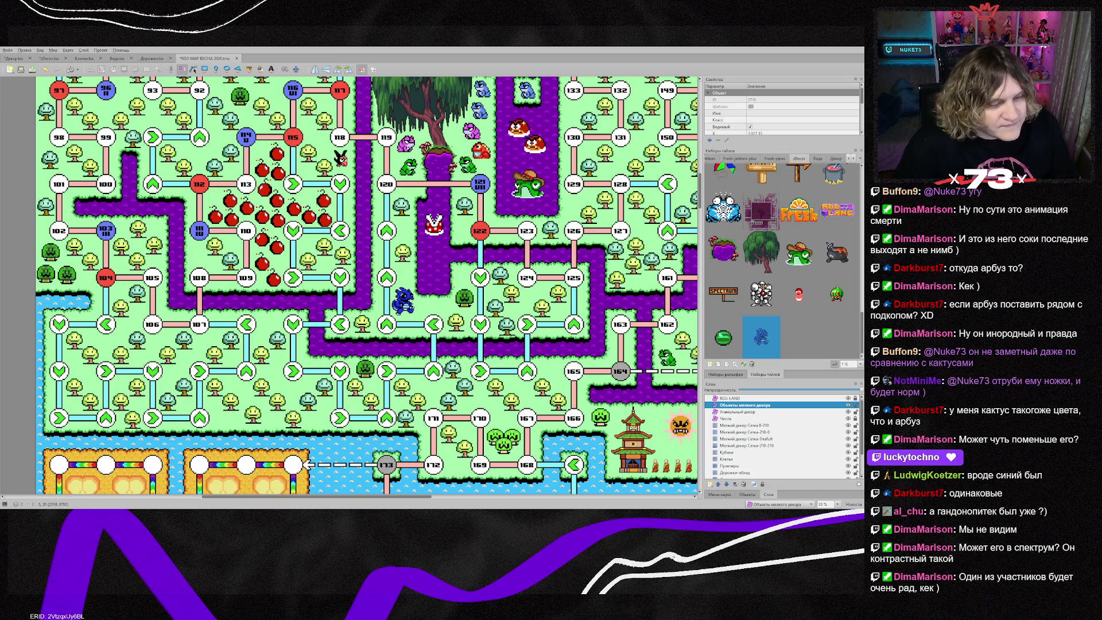
{"action": "scroll", "coordinate": [368, 285], "scroll_direction": "down", "scroll_amount": 10}
{"action": "scroll", "coordinate": [367, 285], "scroll_direction": "down", "scroll_amount": 3}
{"action": "scroll", "coordinate": [368, 285], "scroll_direction": "up", "scroll_amount": 1}
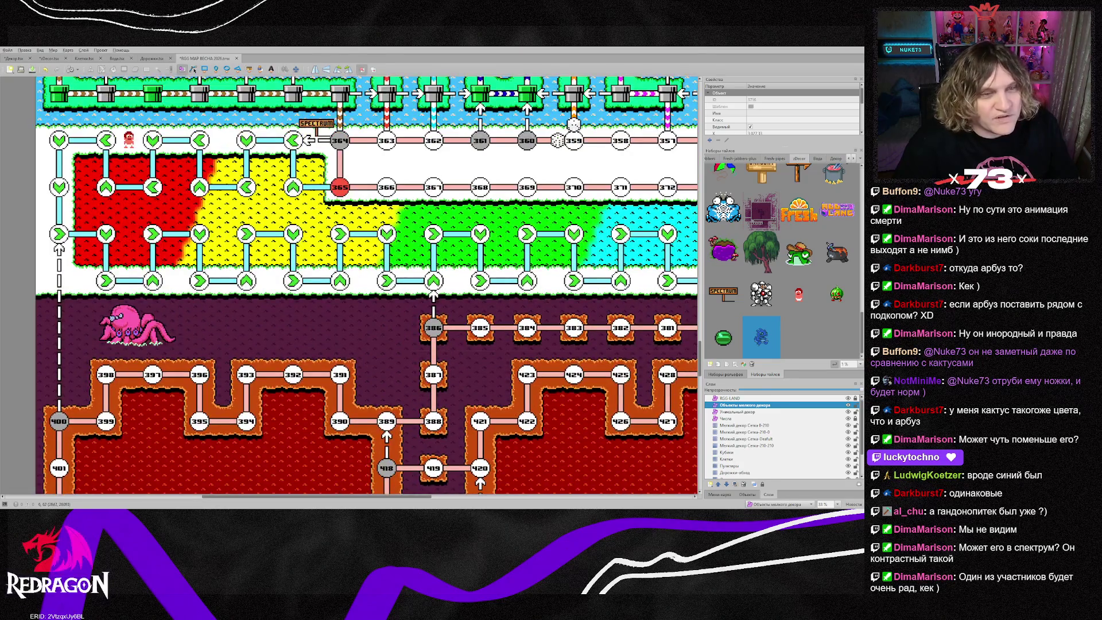
{"action": "mouse_move", "coordinate": [290, 496]}
{"action": "left_mouse_down"}
{"action": "mouse_move", "coordinate": [398, 497]}
{"action": "mouse_move", "coordinate": [270, 495]}
{"action": "left_mouse_up"}
{"action": "left_click", "coordinate": [197, 134]}
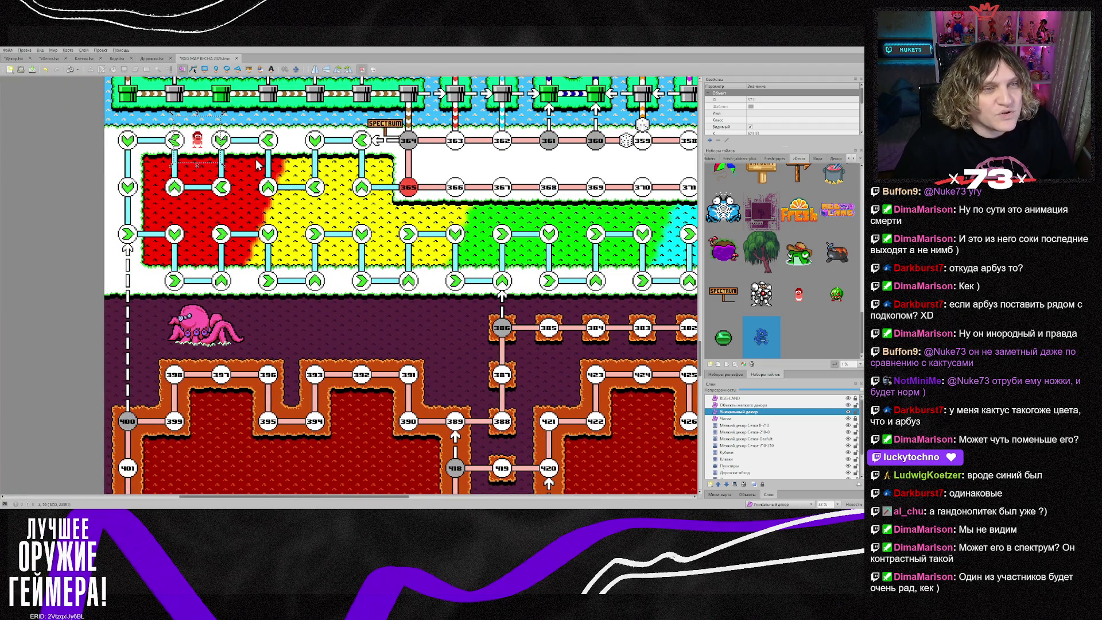
{"action": "mouse_move", "coordinate": [221, 160]}
{"action": "left_mouse_down"}
{"action": "mouse_move", "coordinate": [293, 166]}
{"action": "mouse_move", "coordinate": [322, 305]}
{"action": "mouse_move", "coordinate": [356, 302]}
{"action": "mouse_move", "coordinate": [344, 191]}
{"action": "mouse_move", "coordinate": [419, 288]}
{"action": "mouse_move", "coordinate": [459, 305]}
{"action": "mouse_move", "coordinate": [479, 214]}
{"action": "left_mouse_up"}
{"action": "scroll", "coordinate": [321, 305], "scroll_direction": "up", "scroll_amount": 10}
{"action": "scroll", "coordinate": [465, 305], "scroll_direction": "up", "scroll_amount": 3}
{"action": "scroll", "coordinate": [466, 304], "scroll_direction": "up", "scroll_amount": 5}
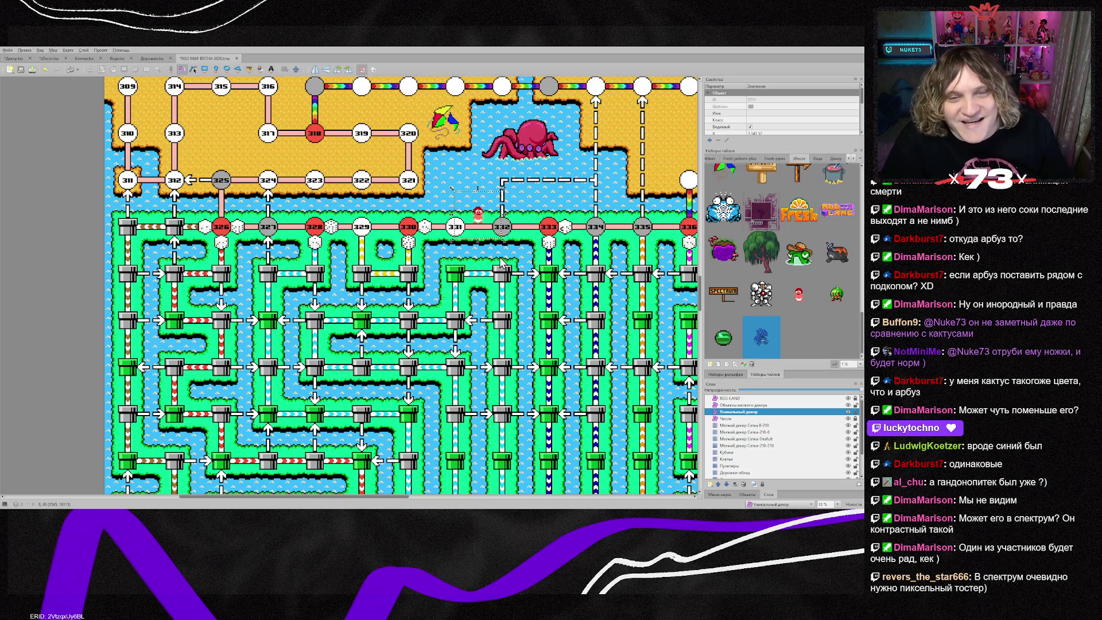
{"action": "scroll", "coordinate": [492, 232], "scroll_direction": "up", "scroll_amount": 2}
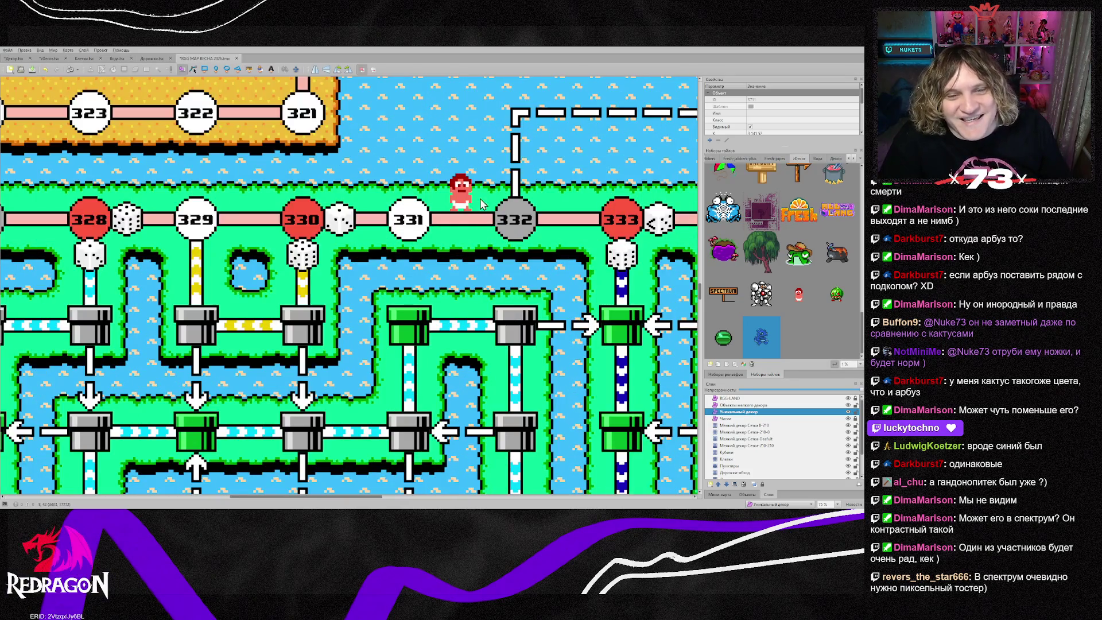
{"action": "scroll", "coordinate": [515, 225], "scroll_direction": "down", "scroll_amount": 2}
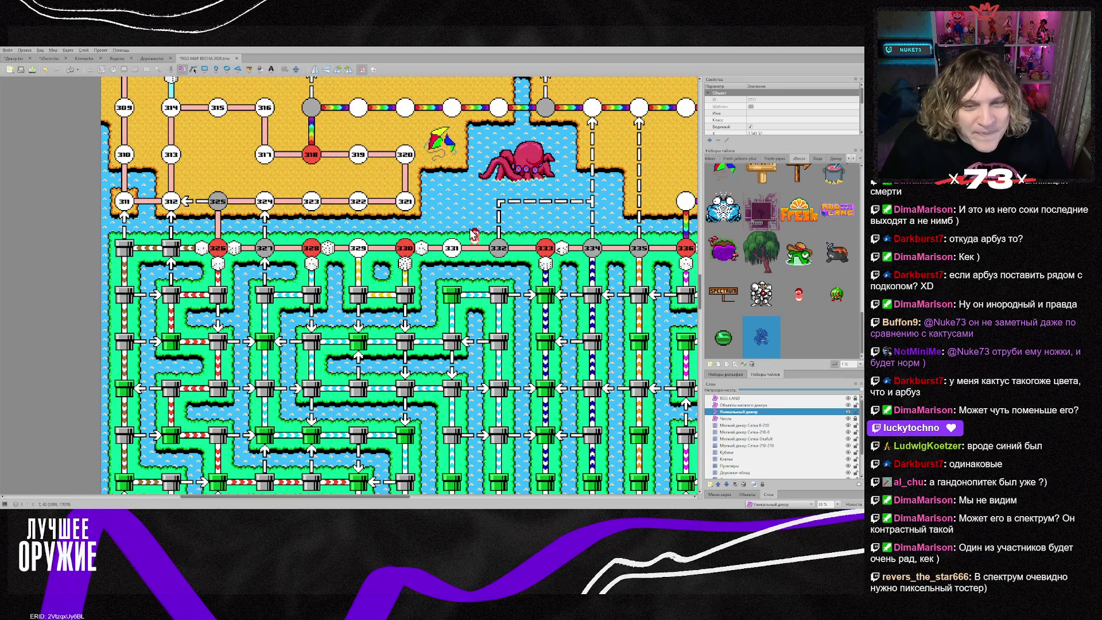
{"action": "left_click_drag", "start_coordinate": [474, 236], "coordinate": [144, 235]}
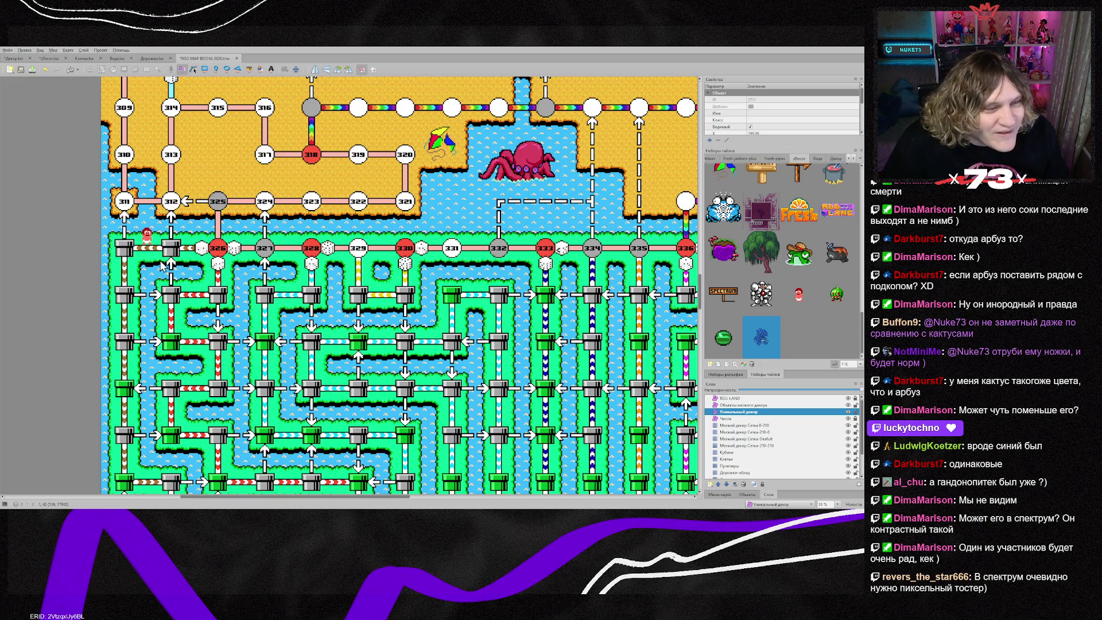
{"action": "scroll", "coordinate": [146, 264], "scroll_direction": "up", "scroll_amount": 3}
{"action": "left_click", "coordinate": [176, 197]}
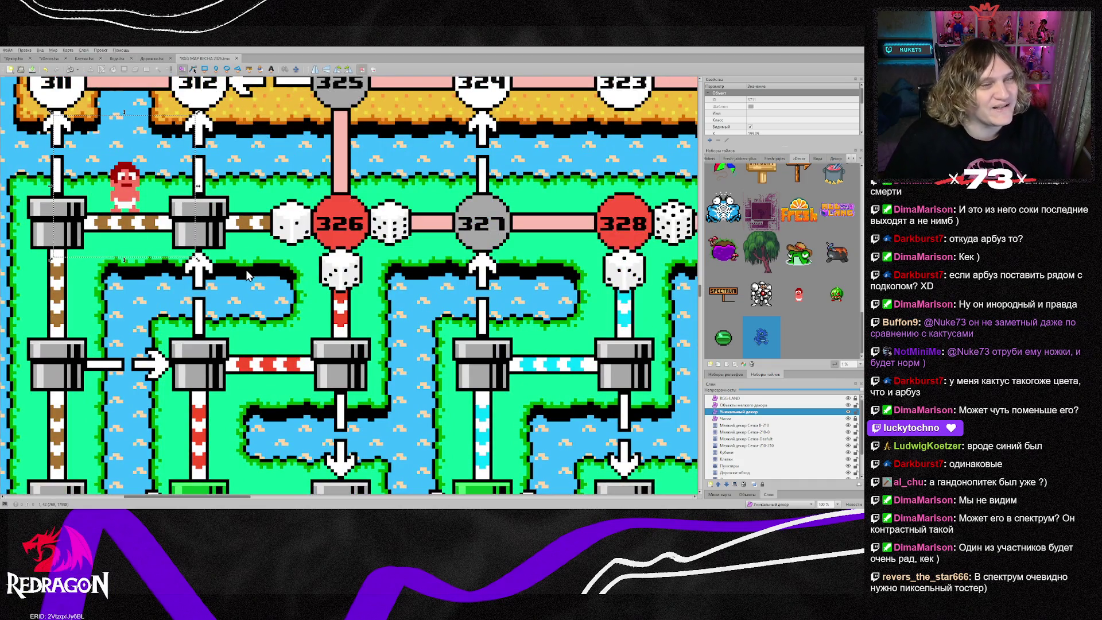
{"action": "left_click", "coordinate": [247, 273]}
{"action": "scroll", "coordinate": [293, 284], "scroll_direction": "down", "scroll_amount": 3}
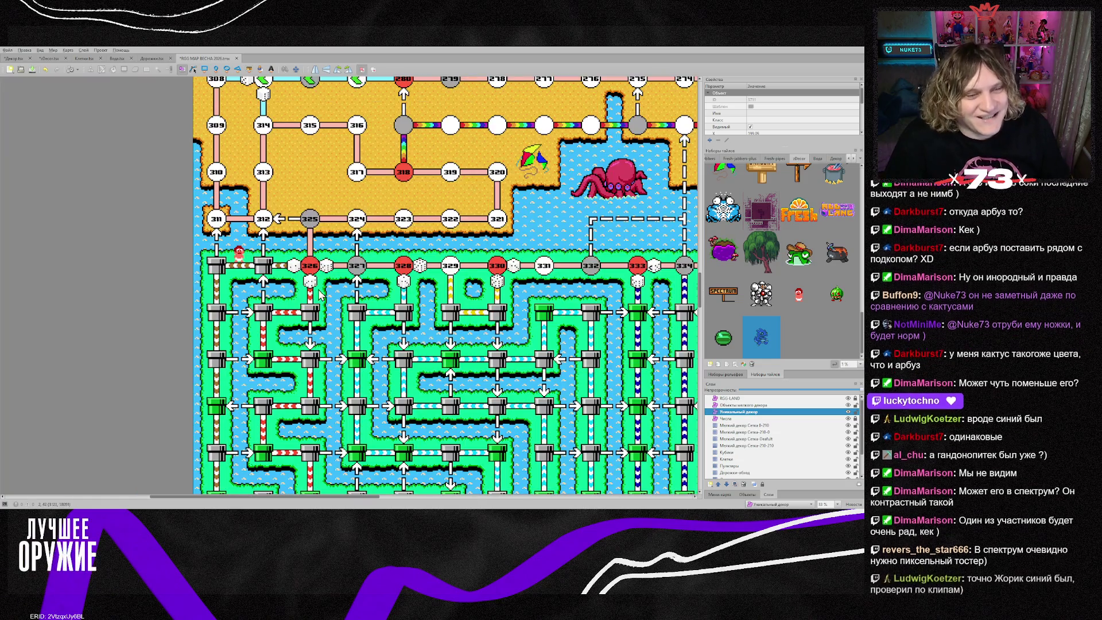
{"action": "scroll", "coordinate": [349, 301], "scroll_direction": "down", "scroll_amount": 1}
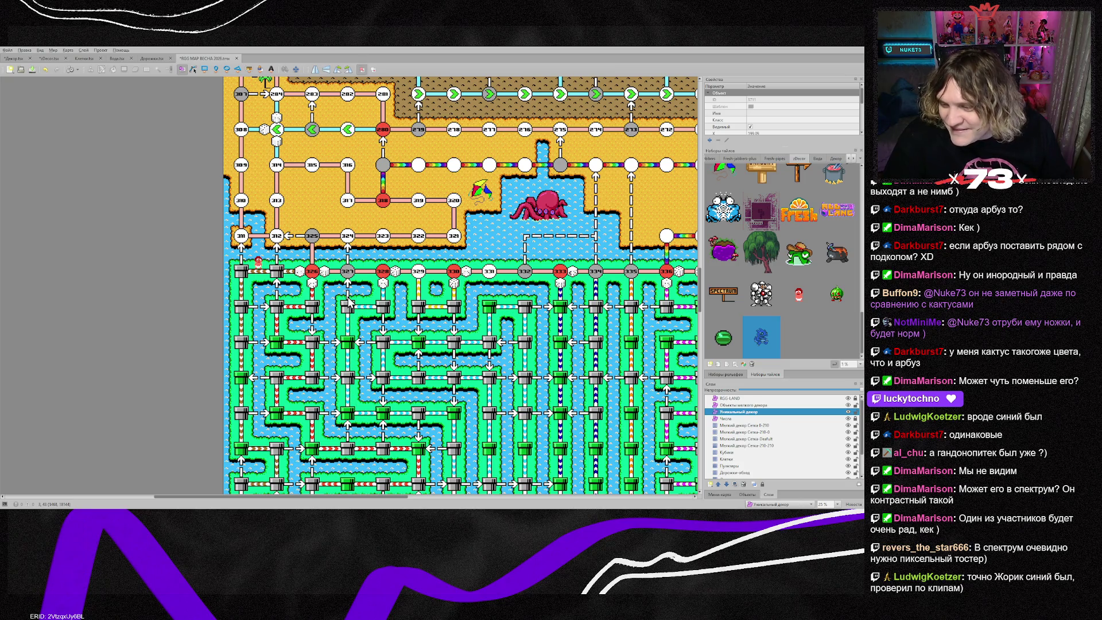
{"action": "scroll", "coordinate": [348, 304], "scroll_direction": "down", "scroll_amount": 10}
{"action": "scroll", "coordinate": [349, 307], "scroll_direction": "down", "scroll_amount": 2}
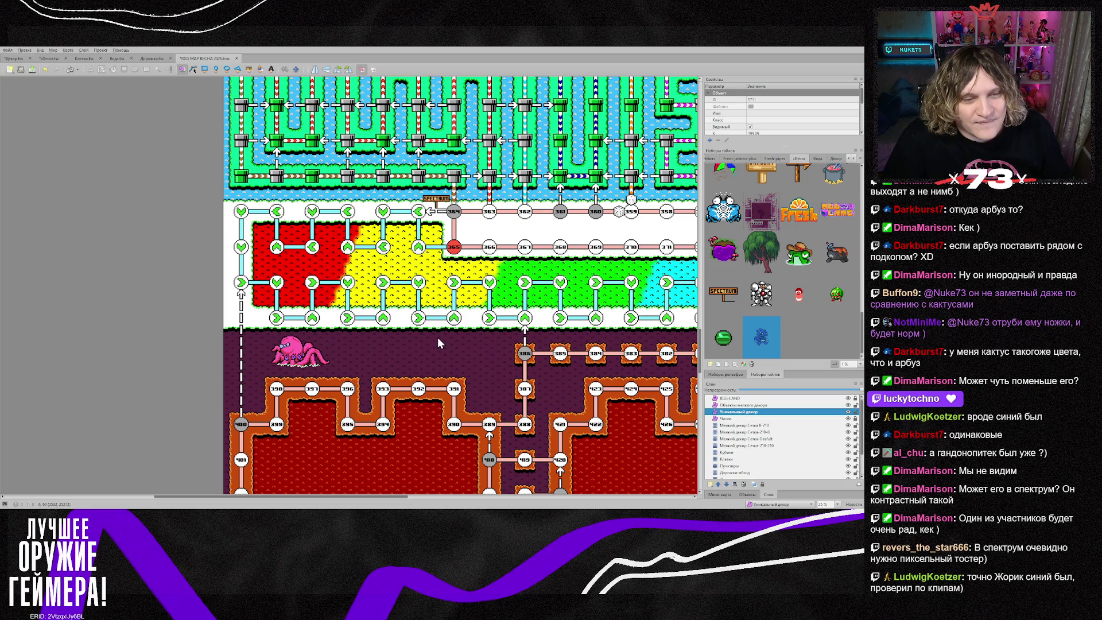
{"action": "scroll", "coordinate": [408, 415], "scroll_direction": "down", "scroll_amount": 2}
{"action": "mouse_move", "coordinate": [376, 497]}
{"action": "left_mouse_down"}
{"action": "mouse_move", "coordinate": [489, 504]}
{"action": "mouse_move", "coordinate": [407, 491]}
{"action": "left_mouse_up"}
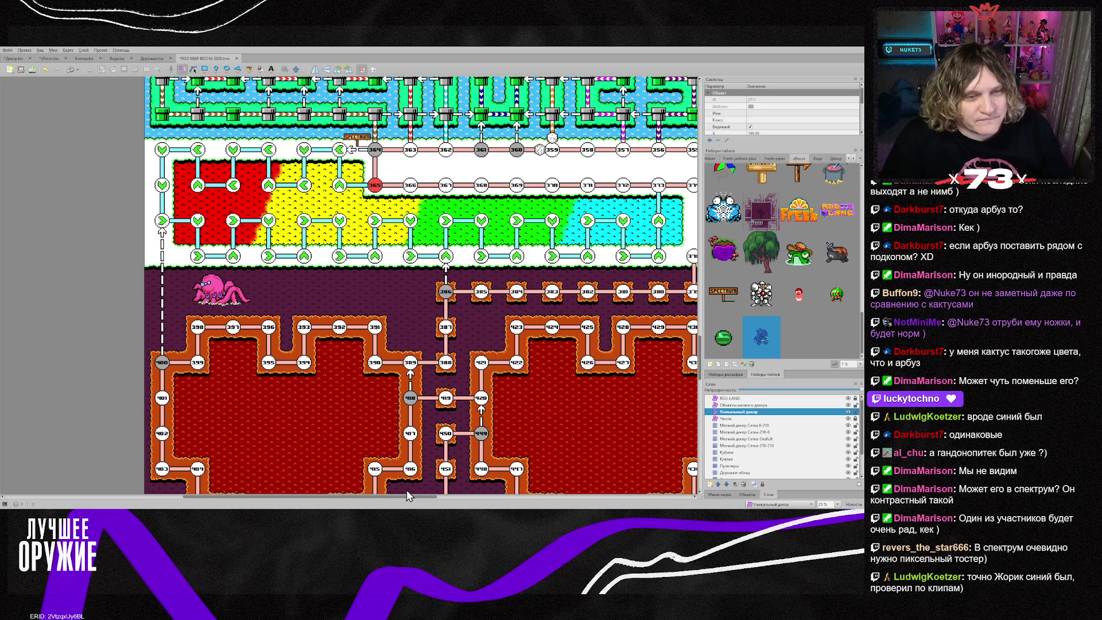
{"action": "left_click_drag", "start_coordinate": [407, 492], "coordinate": [433, 493]}
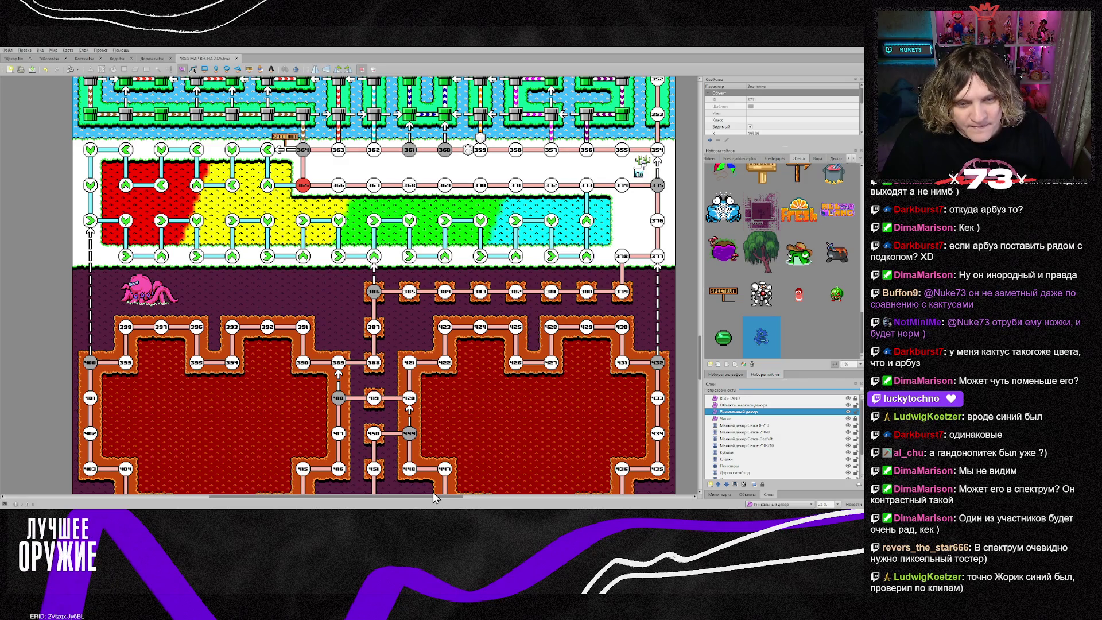
{"action": "left_click_drag", "start_coordinate": [433, 497], "coordinate": [422, 494]}
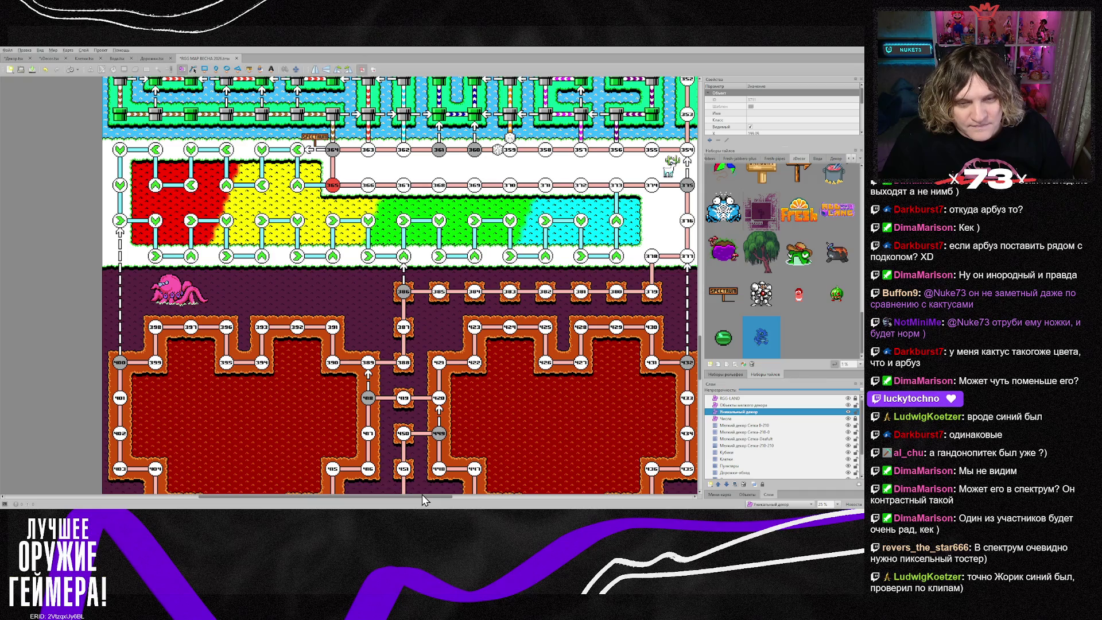
{"action": "left_click_drag", "start_coordinate": [422, 494], "coordinate": [446, 494]}
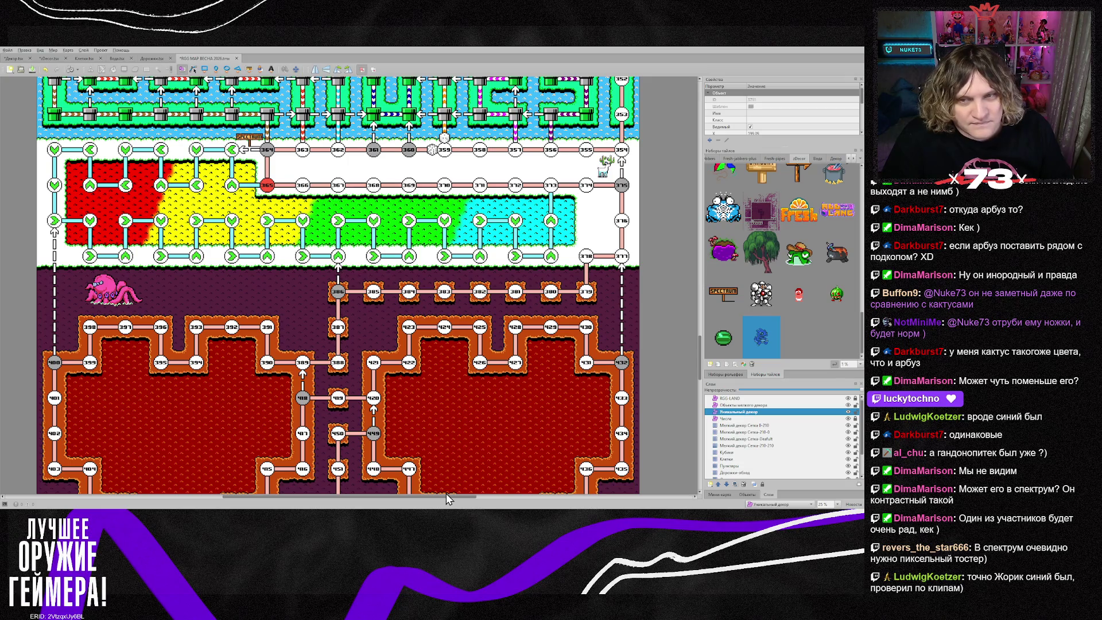
{"action": "left_click_drag", "start_coordinate": [446, 494], "coordinate": [458, 494]}
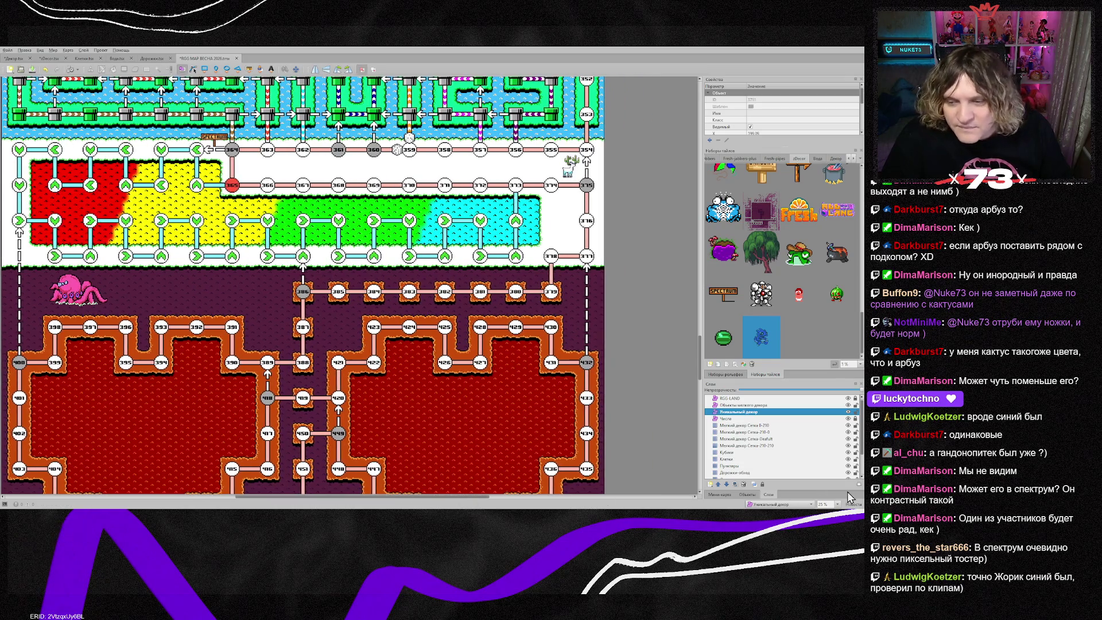
Step: On the Клетки layer, pick the round node tile from the map and switch to the Stamp Brush (B)
{"action": "left_click", "coordinate": [745, 459]}
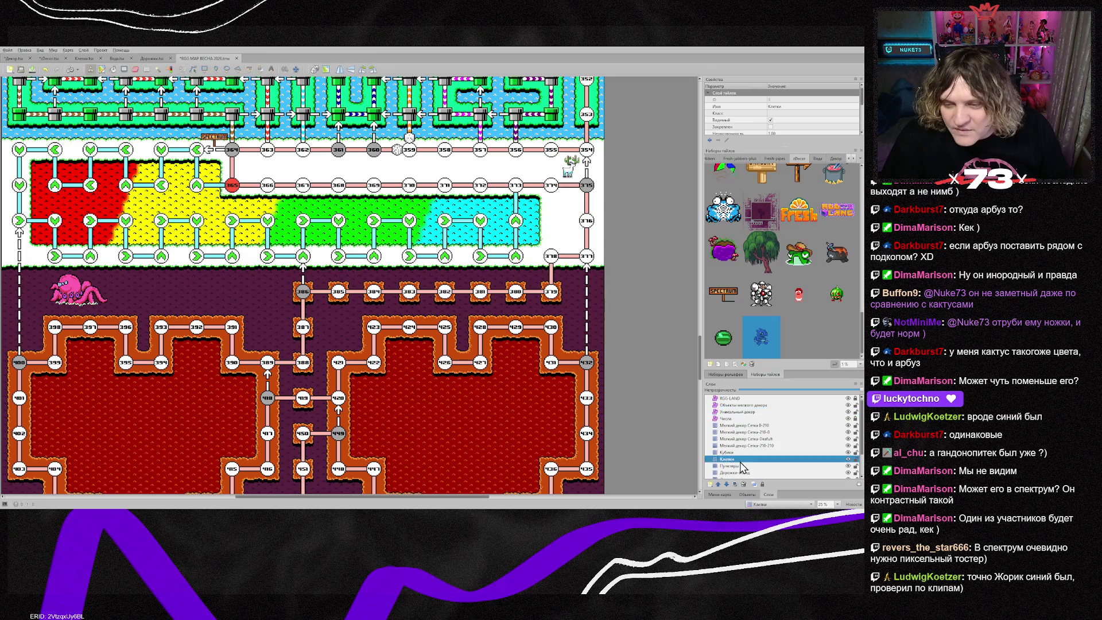
{"action": "right_click", "coordinate": [594, 374]}
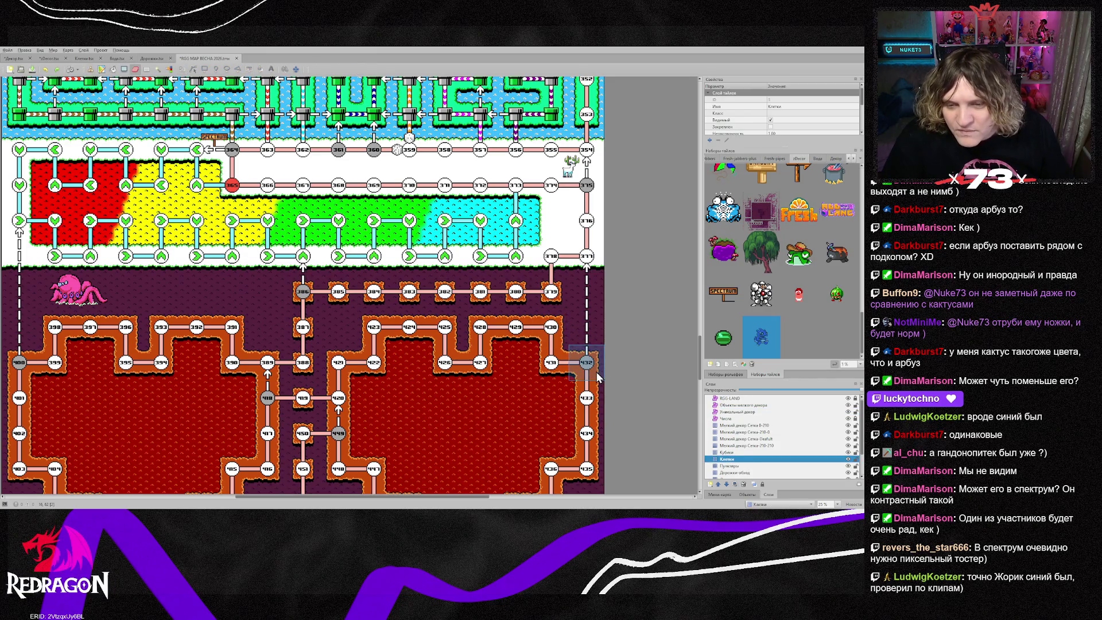
{"action": "right_click", "coordinate": [556, 373]}
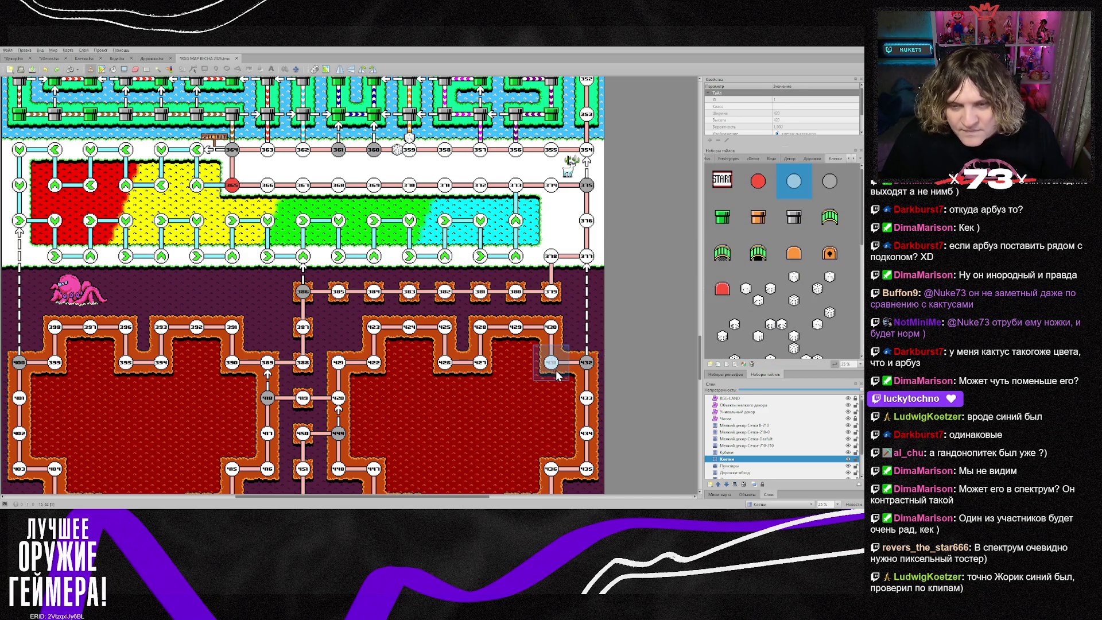
{"action": "left_click", "coordinate": [737, 465]}
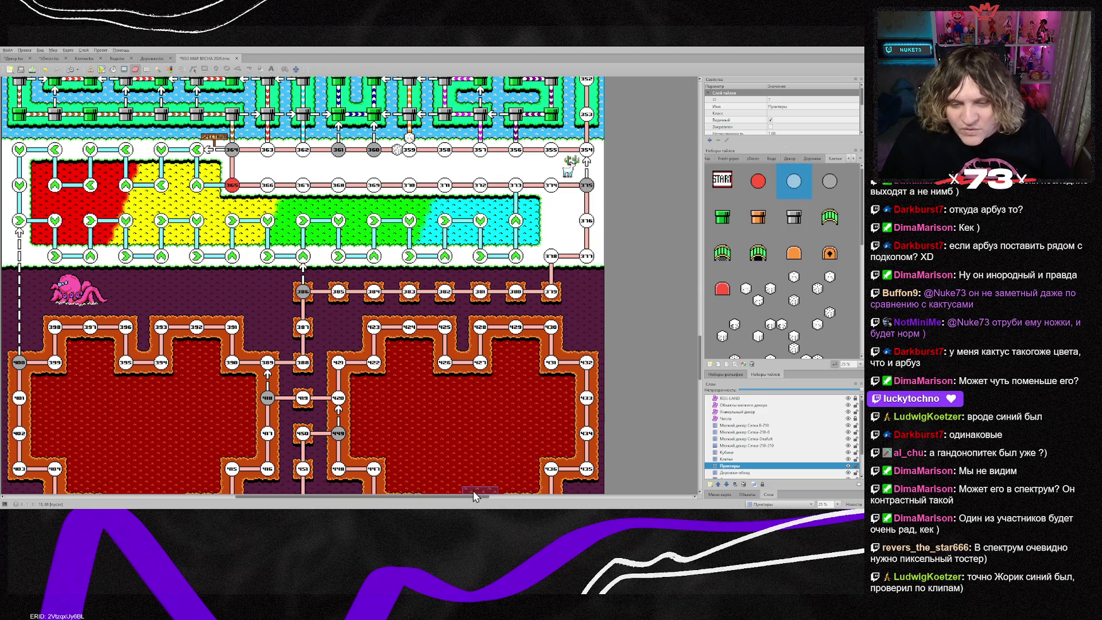
{"action": "left_click_drag", "start_coordinate": [469, 501], "coordinate": [364, 503]}
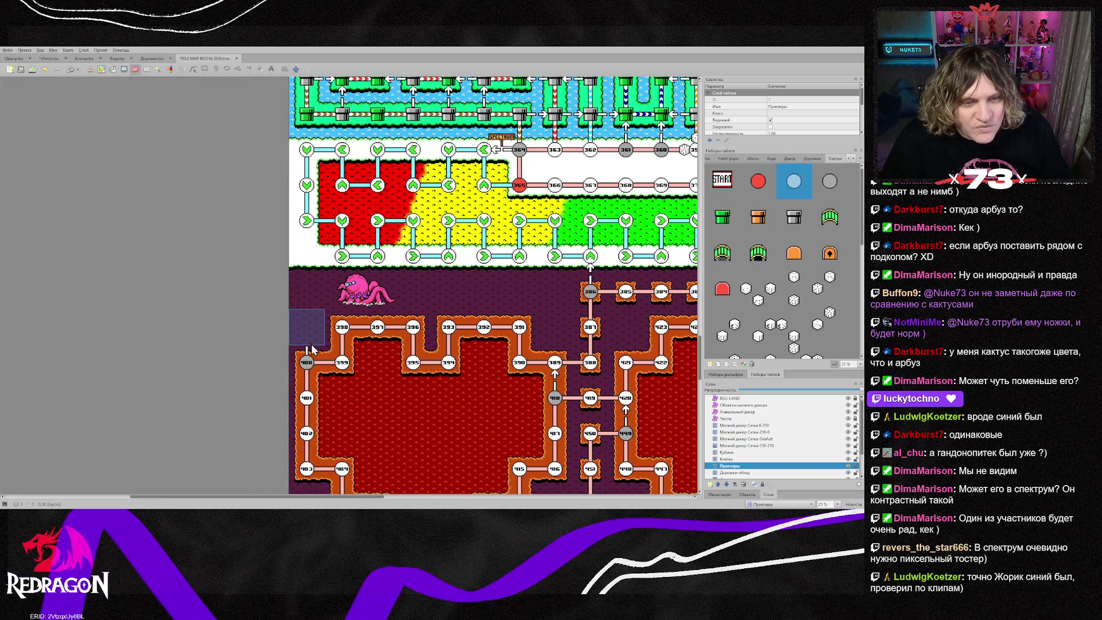
{"action": "left_click", "coordinate": [732, 459]}
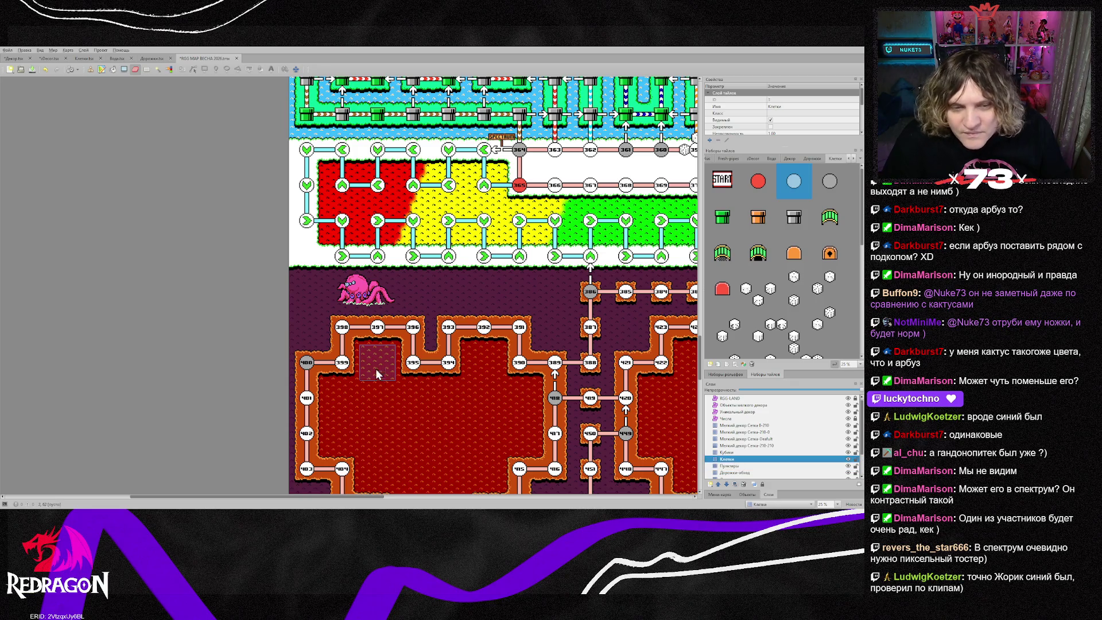
{"action": "key", "text": "b"}
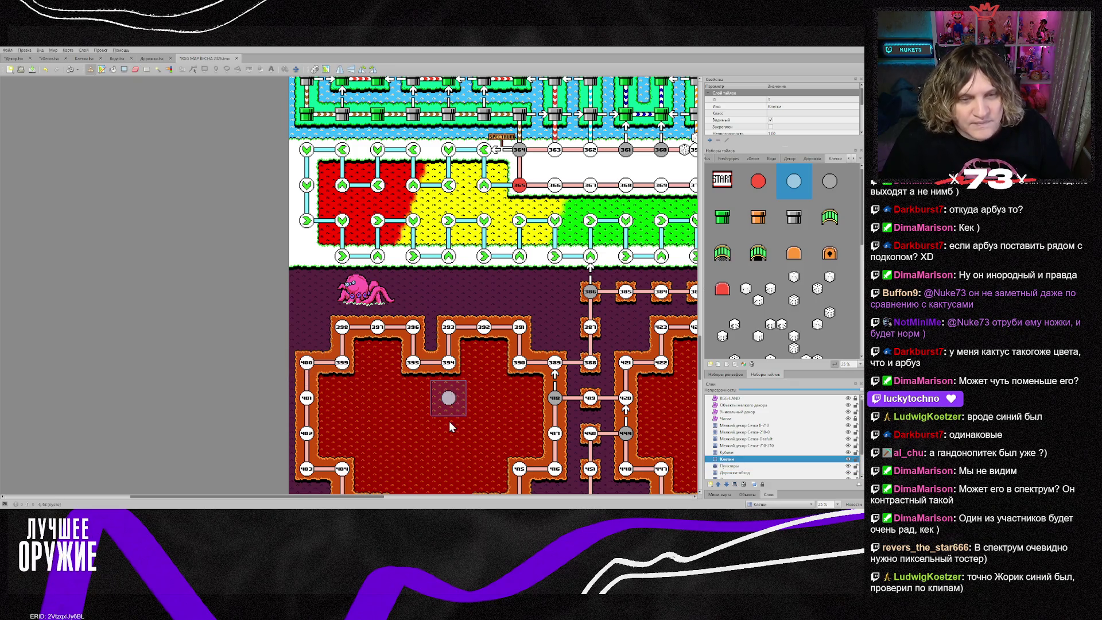
{"action": "left_click_drag", "start_coordinate": [373, 495], "coordinate": [459, 496]}
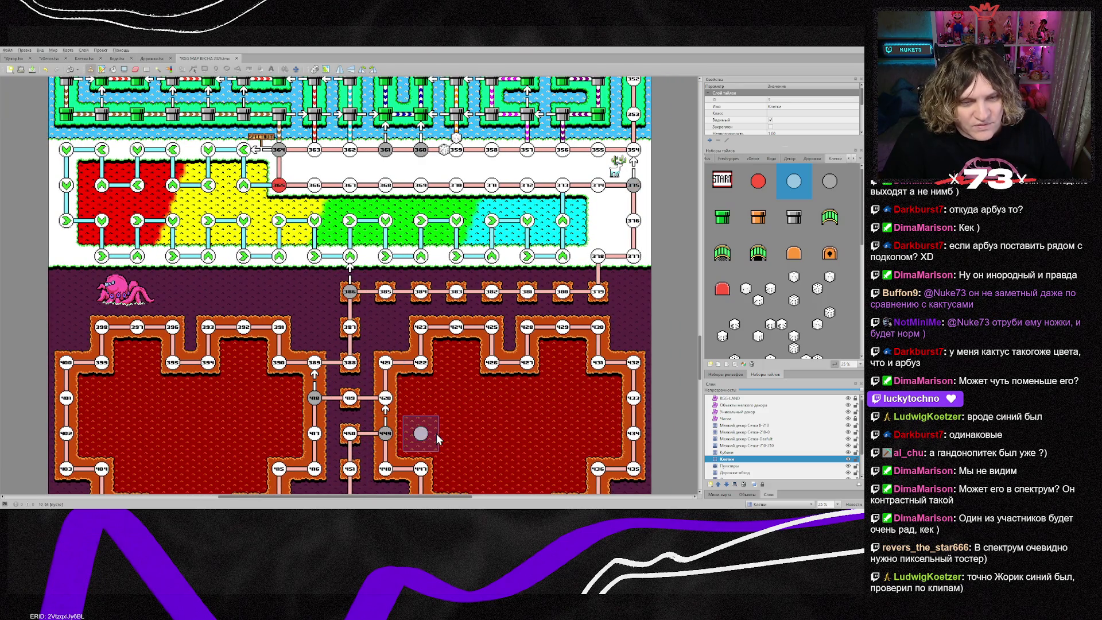
{"action": "scroll", "coordinate": [233, 379], "scroll_direction": "up", "scroll_amount": 1}
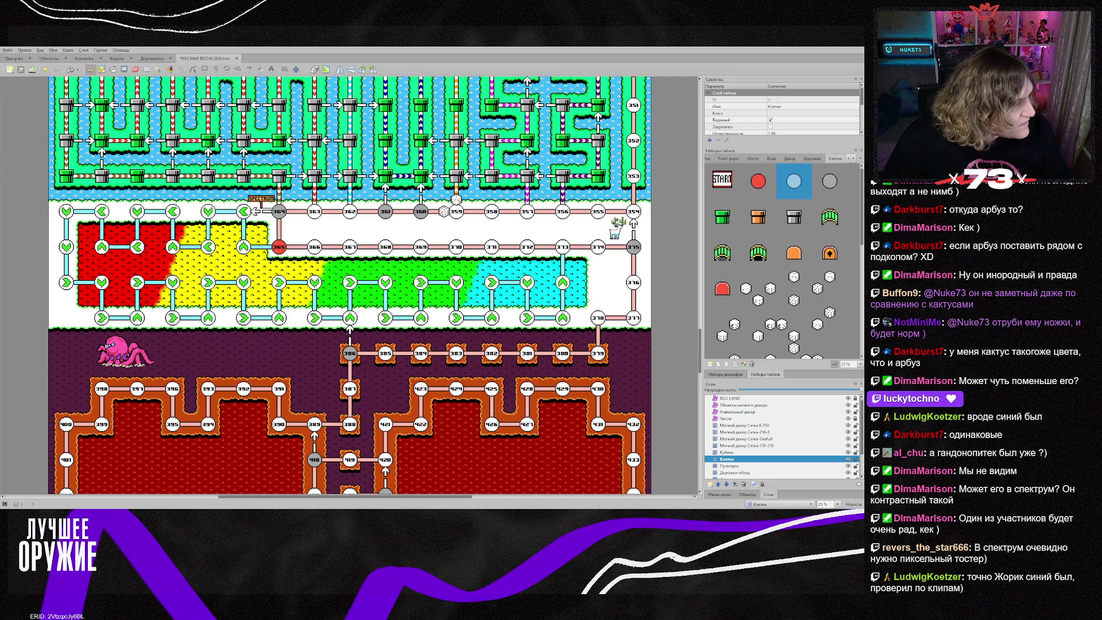
Step: In Photoshop, zoom in and marquee-select the second policeman sprite in the lower row
{"action": "key", "text": "alt+Tab"}
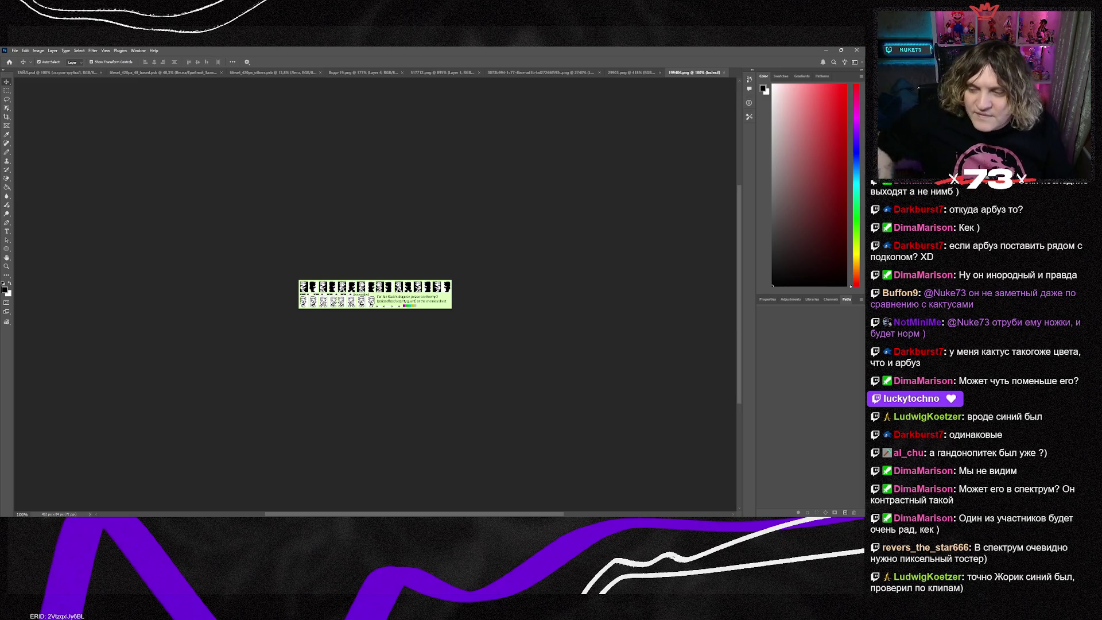
{"action": "scroll", "coordinate": [332, 310], "scroll_direction": "up", "scroll_amount": 1}
{"action": "scroll", "coordinate": [332, 310], "scroll_direction": "up", "scroll_amount": 5}
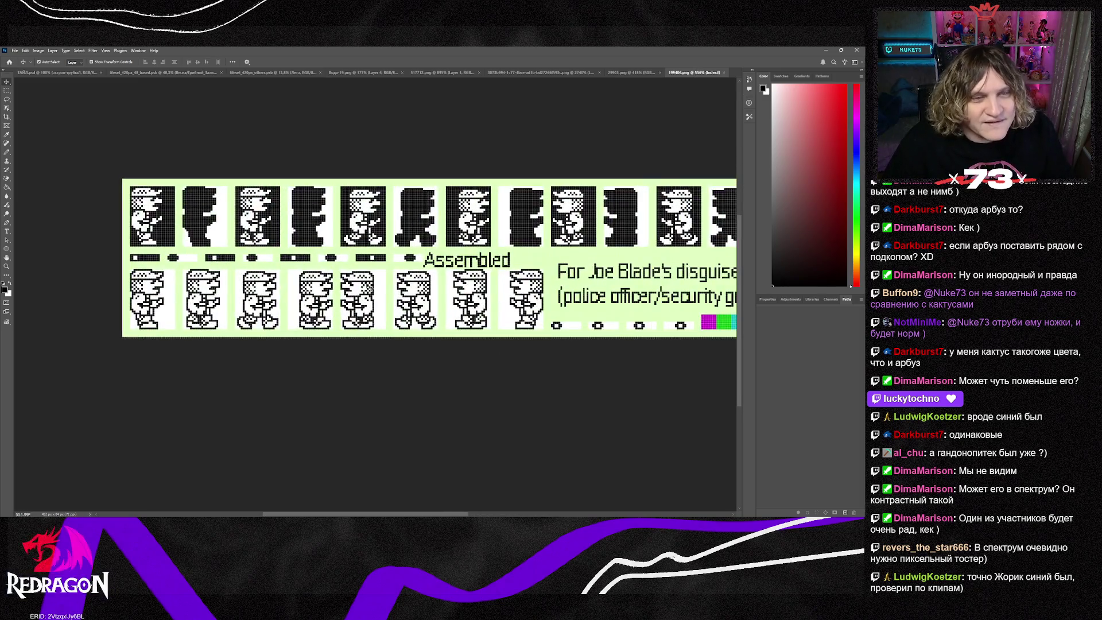
{"action": "scroll", "coordinate": [357, 280], "scroll_direction": "up", "scroll_amount": 1}
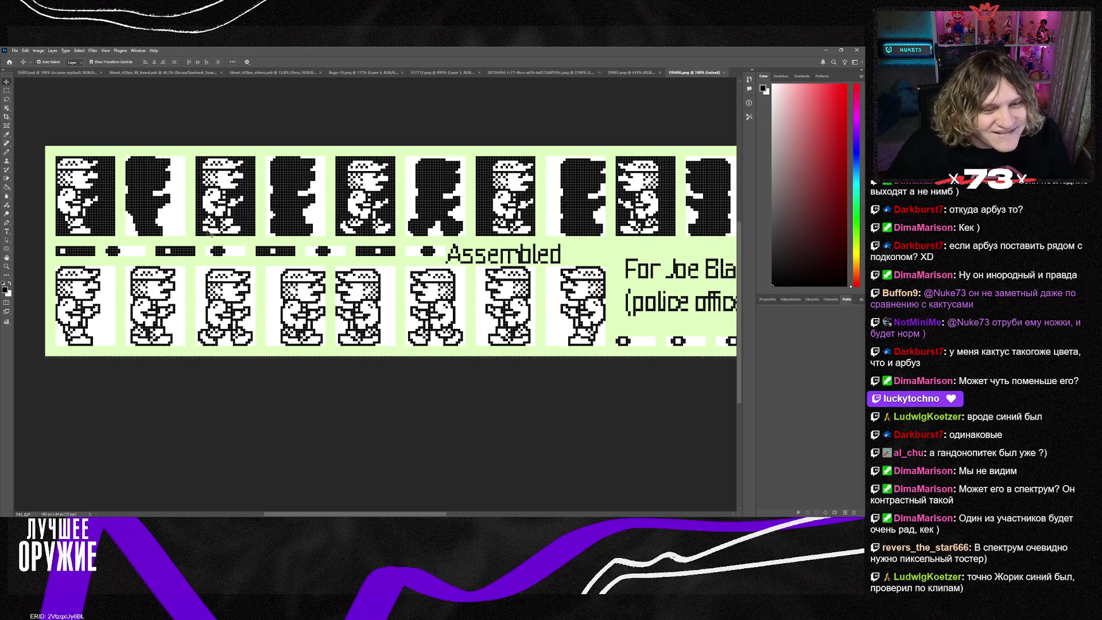
{"action": "left_click", "coordinate": [6, 90]}
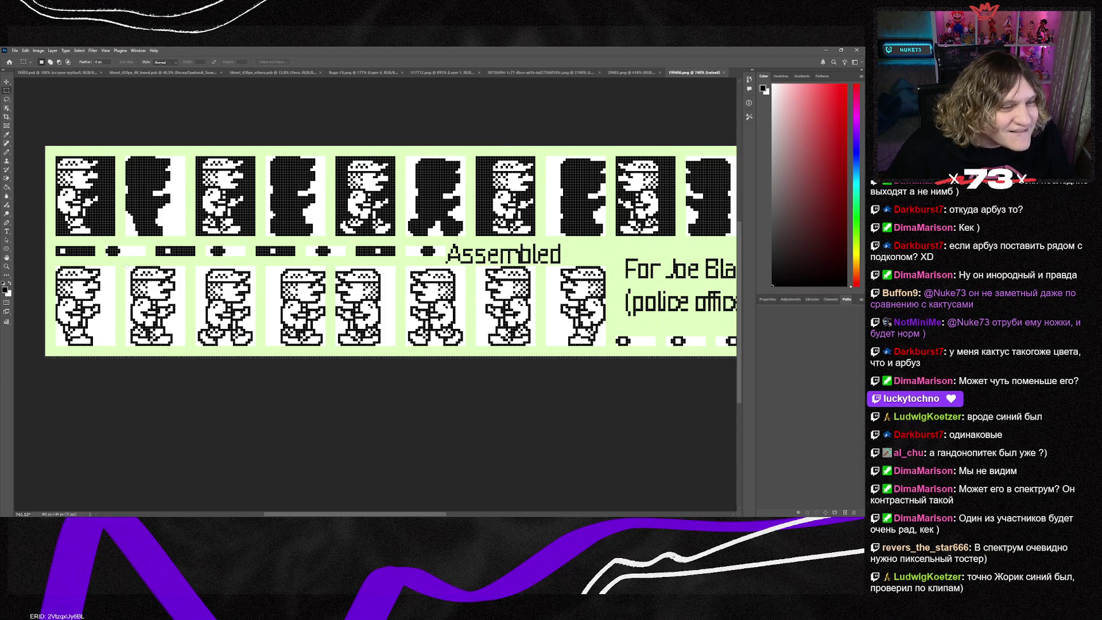
{"action": "left_click_drag", "start_coordinate": [189, 332], "coordinate": [184, 345]}
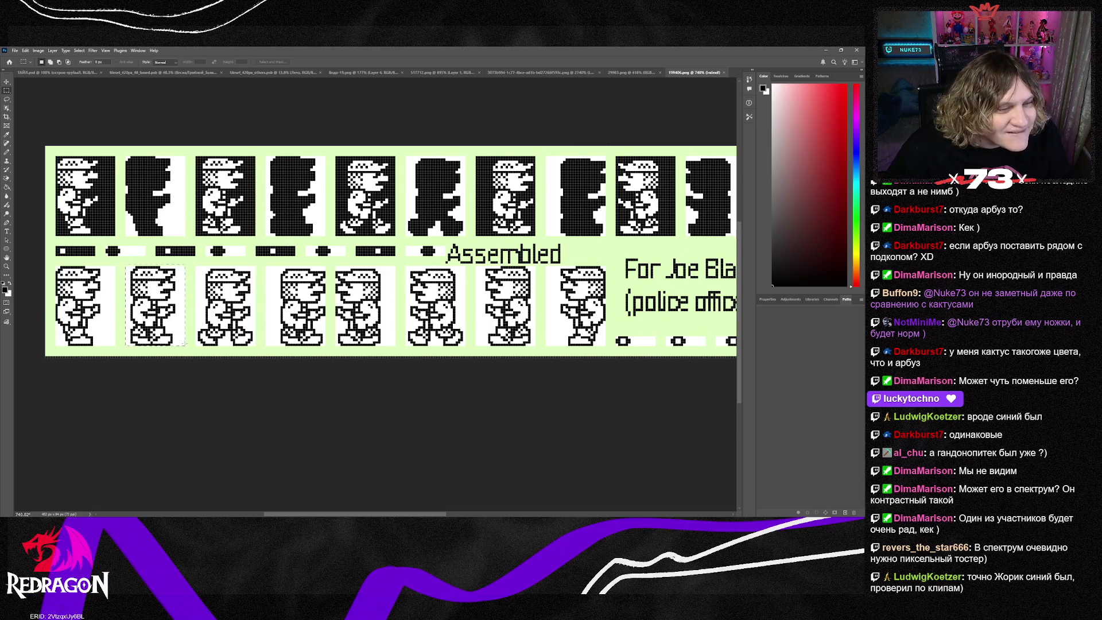
Step: Bring up the Вода-19.png blue dragon sprite document
{"action": "left_click", "coordinate": [648, 73]}
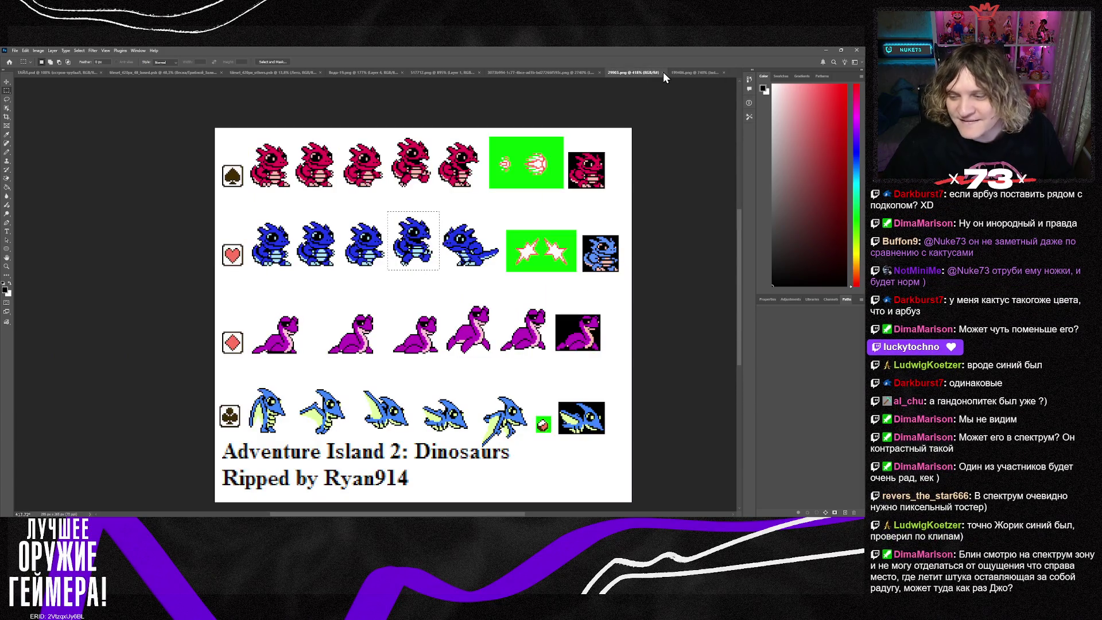
{"action": "left_click", "coordinate": [663, 72]}
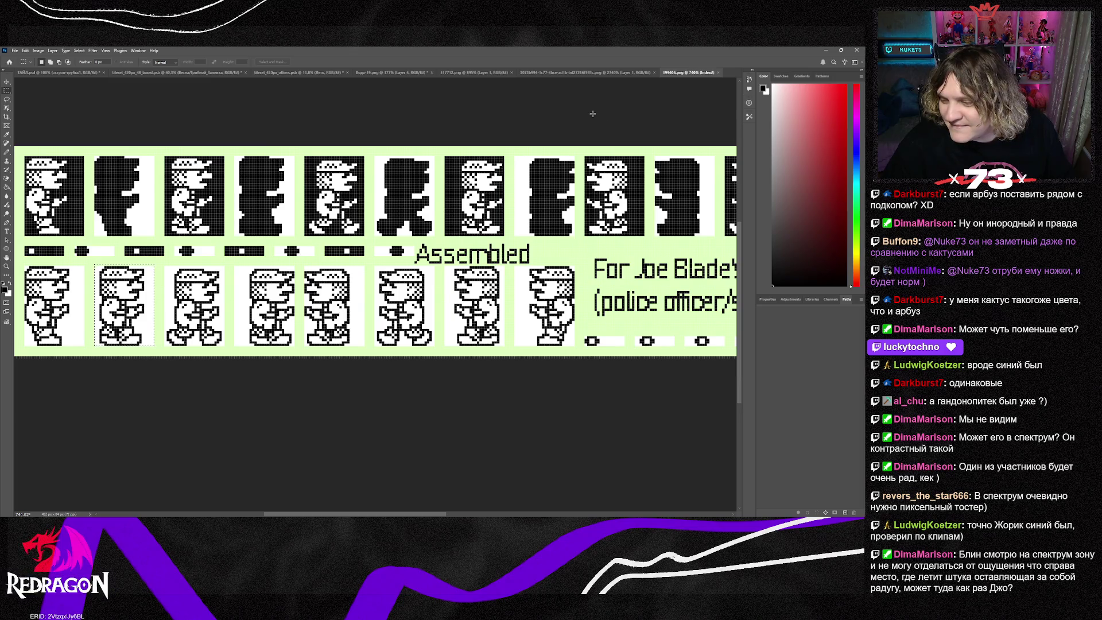
{"action": "left_click", "coordinate": [395, 73]}
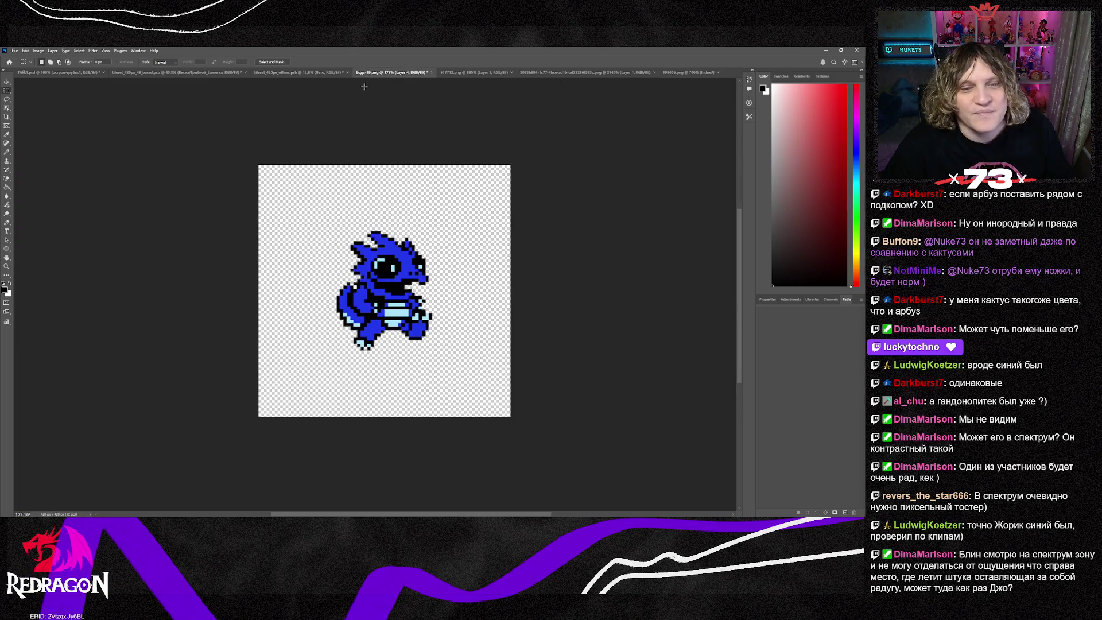
Step: Paste the policeman as a new layer and scale it up to cover the dragon
{"action": "key", "text": "ctrl+v"}
{"action": "key", "text": "ctrl+t"}
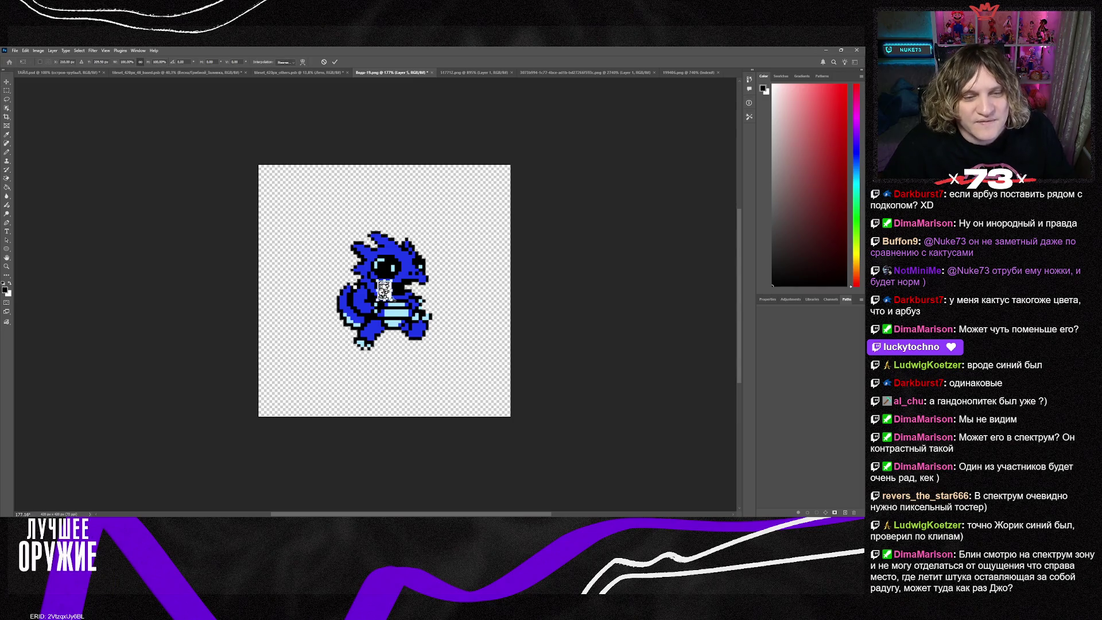
{"action": "mouse_move", "coordinate": [392, 301]}
{"action": "left_mouse_down"}
{"action": "mouse_move", "coordinate": [443, 344]}
{"action": "mouse_move", "coordinate": [492, 438]}
{"action": "left_mouse_up"}
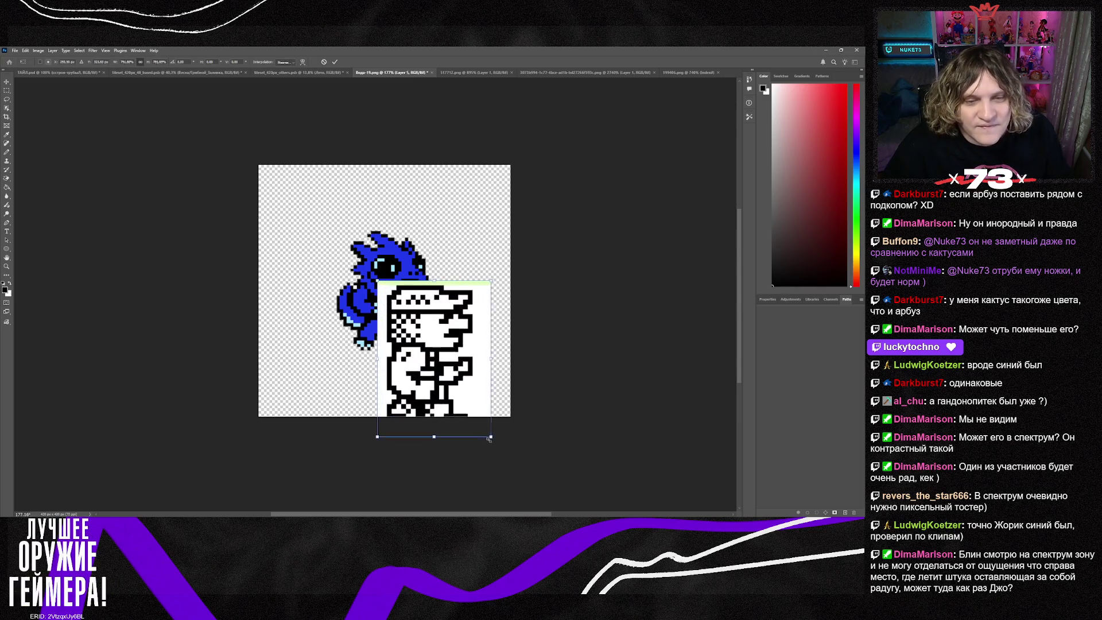
{"action": "mouse_move", "coordinate": [419, 398]}
{"action": "left_mouse_down"}
{"action": "mouse_move", "coordinate": [408, 308]}
{"action": "mouse_move", "coordinate": [370, 308]}
{"action": "left_mouse_up"}
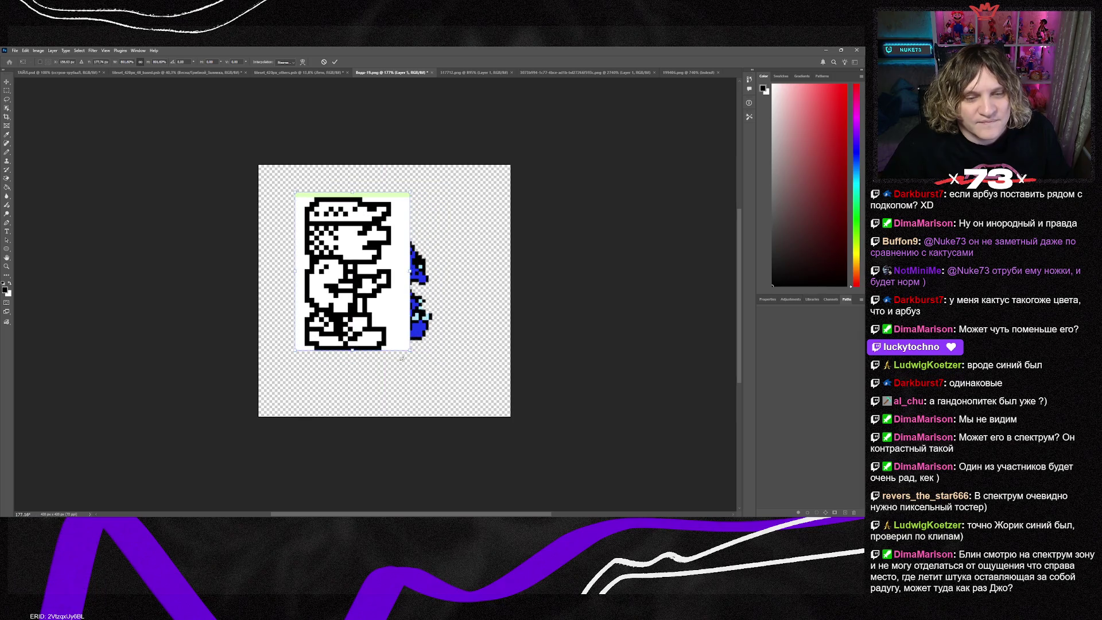
{"action": "mouse_move", "coordinate": [411, 352]}
{"action": "left_mouse_down"}
{"action": "mouse_move", "coordinate": [442, 393]}
{"action": "mouse_move", "coordinate": [458, 396]}
{"action": "left_mouse_up"}
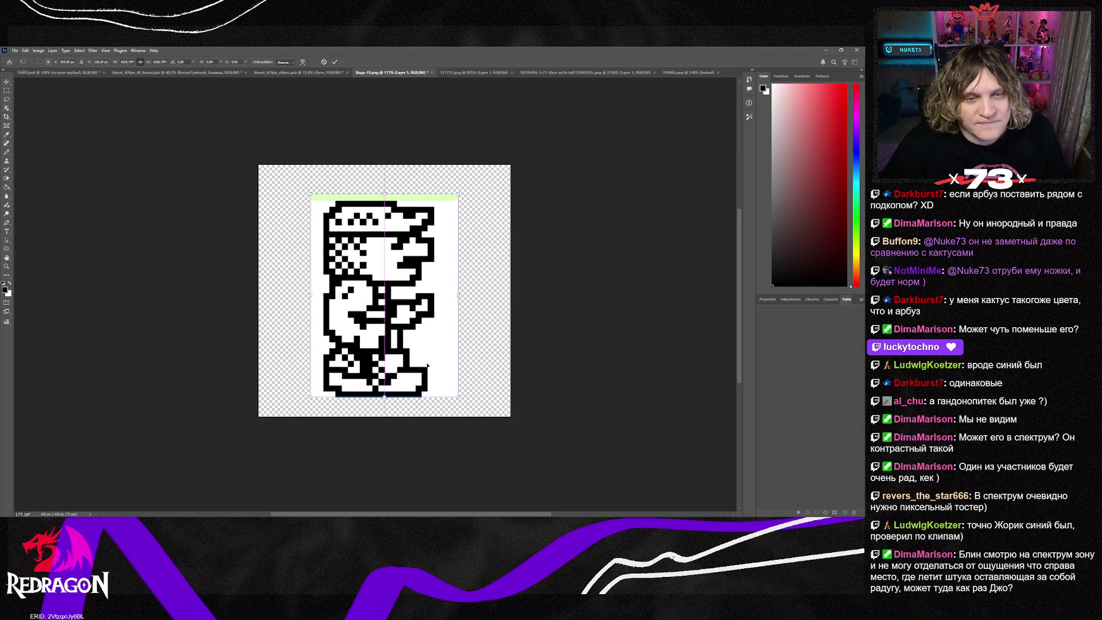
{"action": "key", "text": "Return"}
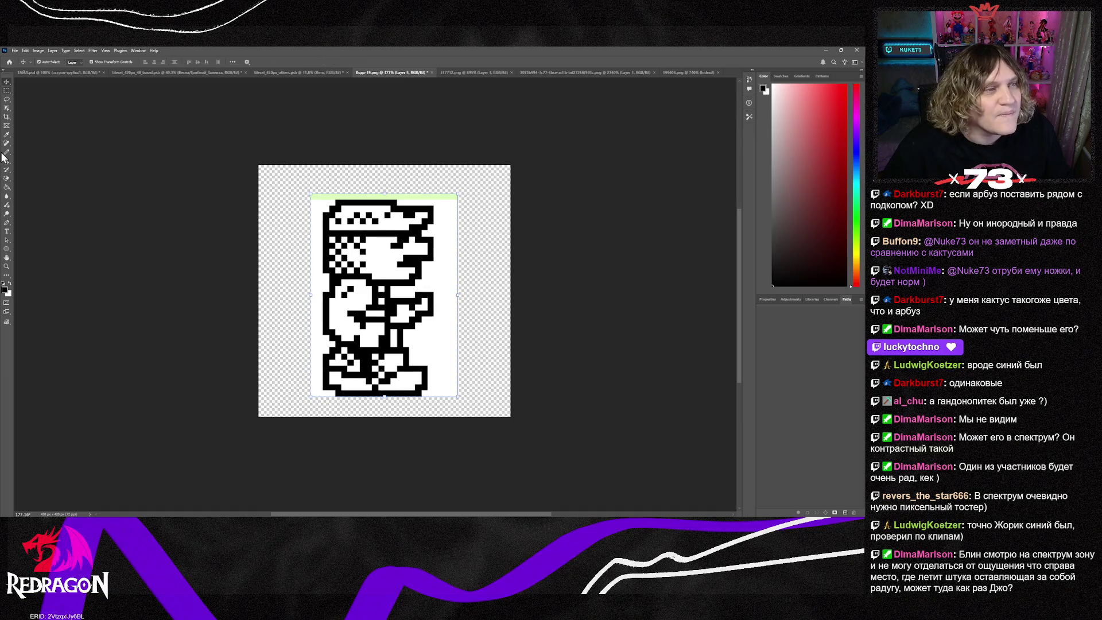
Step: Magic-erase the green and white strips, move the policeman up about 13 px, and undo the stray blue pixels
{"action": "left_click", "coordinate": [7, 178]}
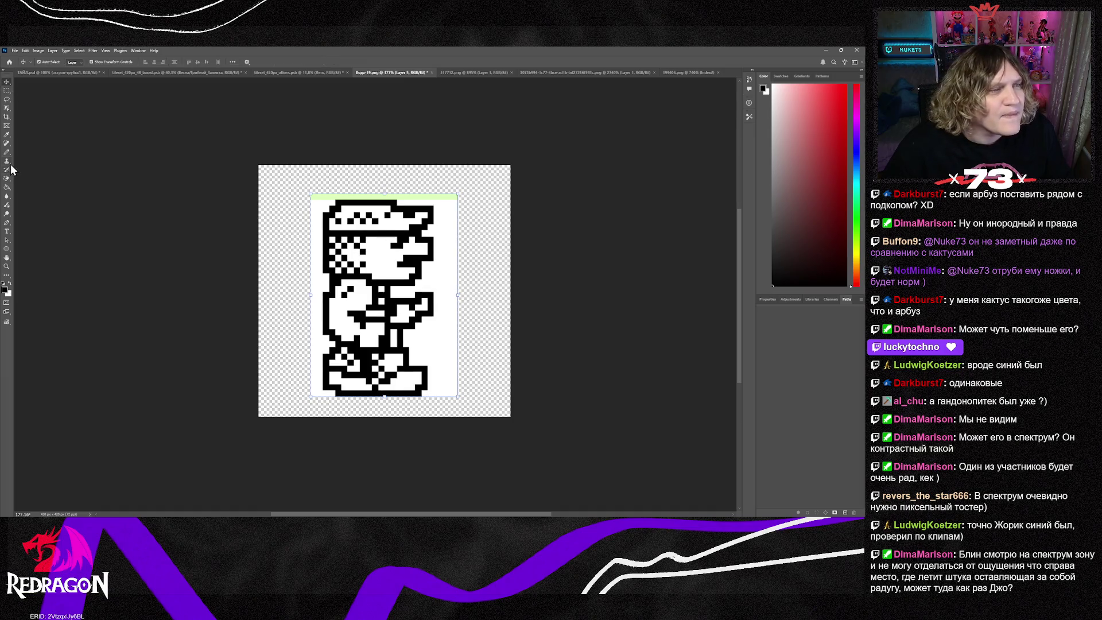
{"action": "left_click", "coordinate": [438, 196]}
{"action": "left_click", "coordinate": [7, 82]}
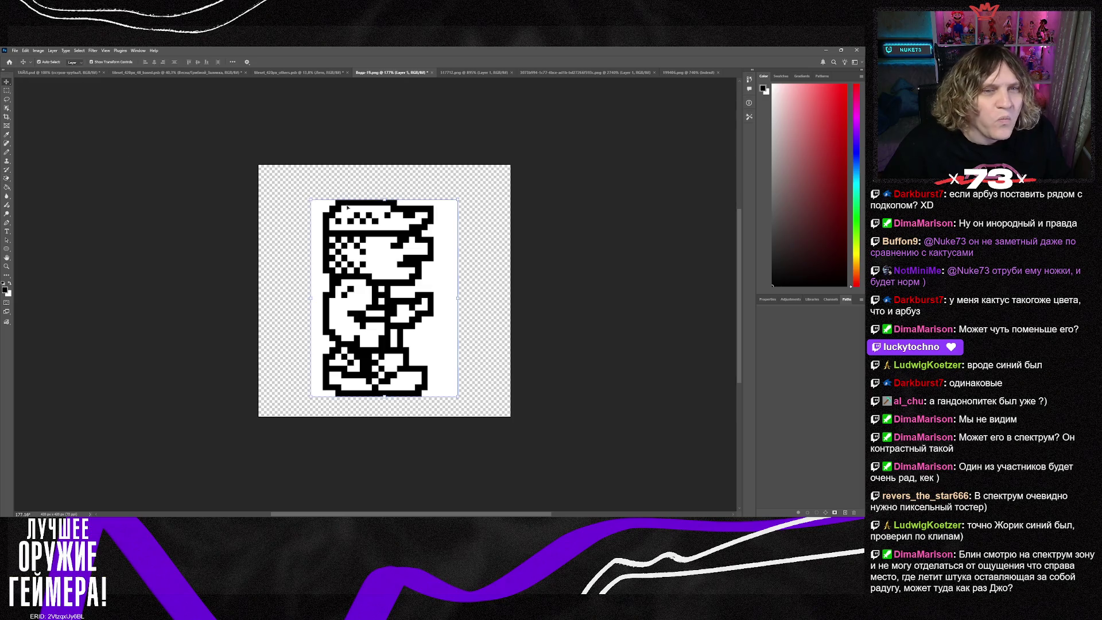
{"action": "left_click_drag", "start_coordinate": [392, 281], "coordinate": [392, 273]}
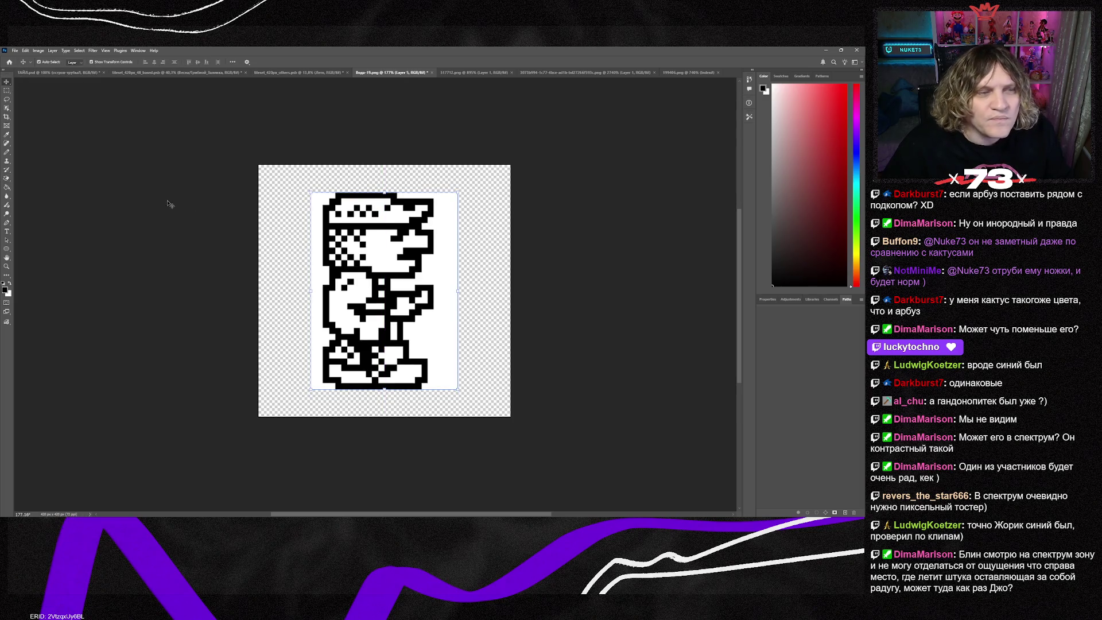
{"action": "left_click", "coordinate": [7, 178]}
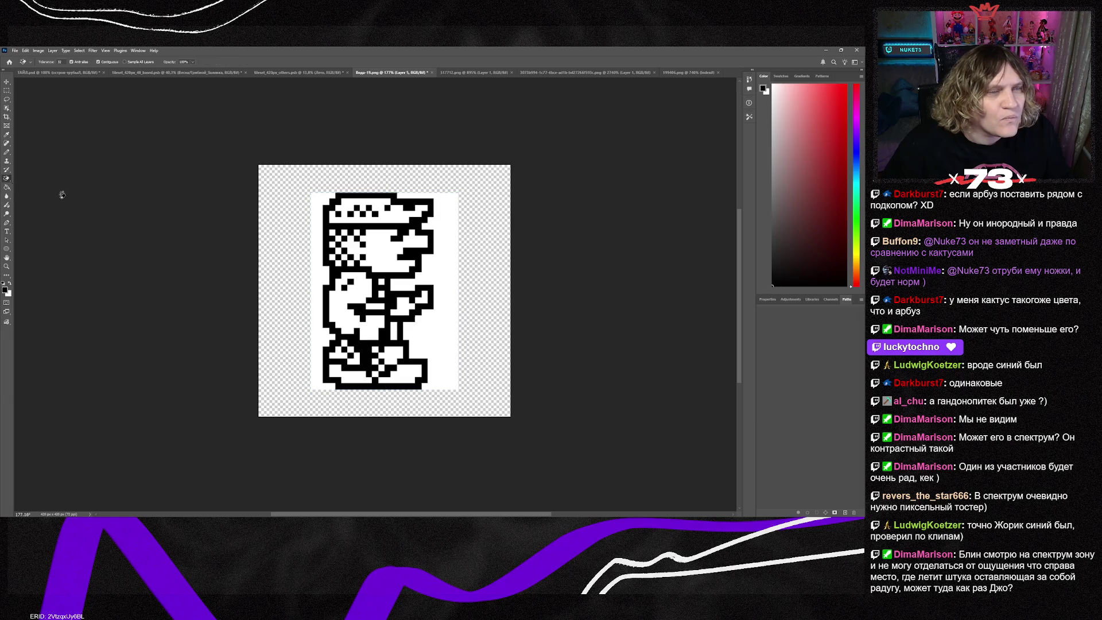
{"action": "left_click", "coordinate": [319, 281]}
{"action": "left_click", "coordinate": [439, 267]}
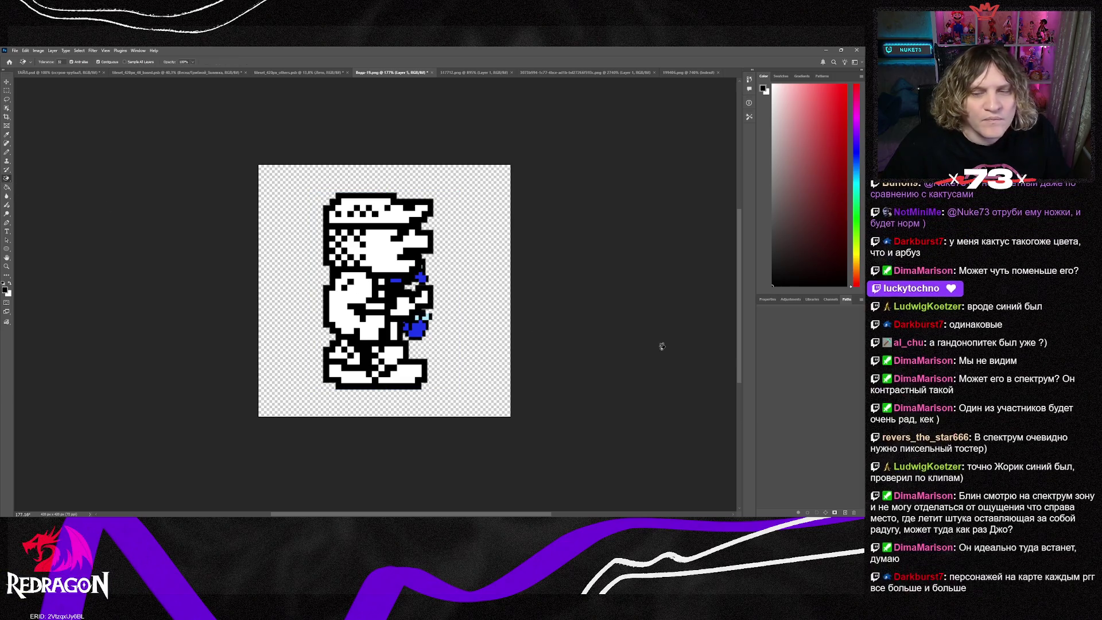
{"action": "key", "text": "ctrl+z"}
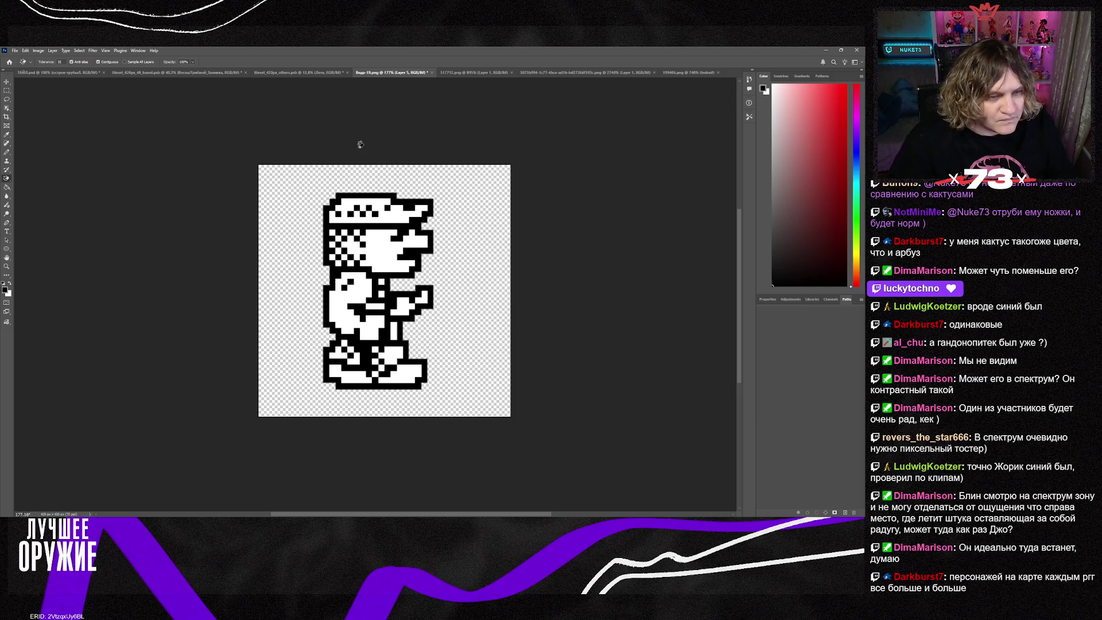
{"action": "key", "text": "alt+Tab"}
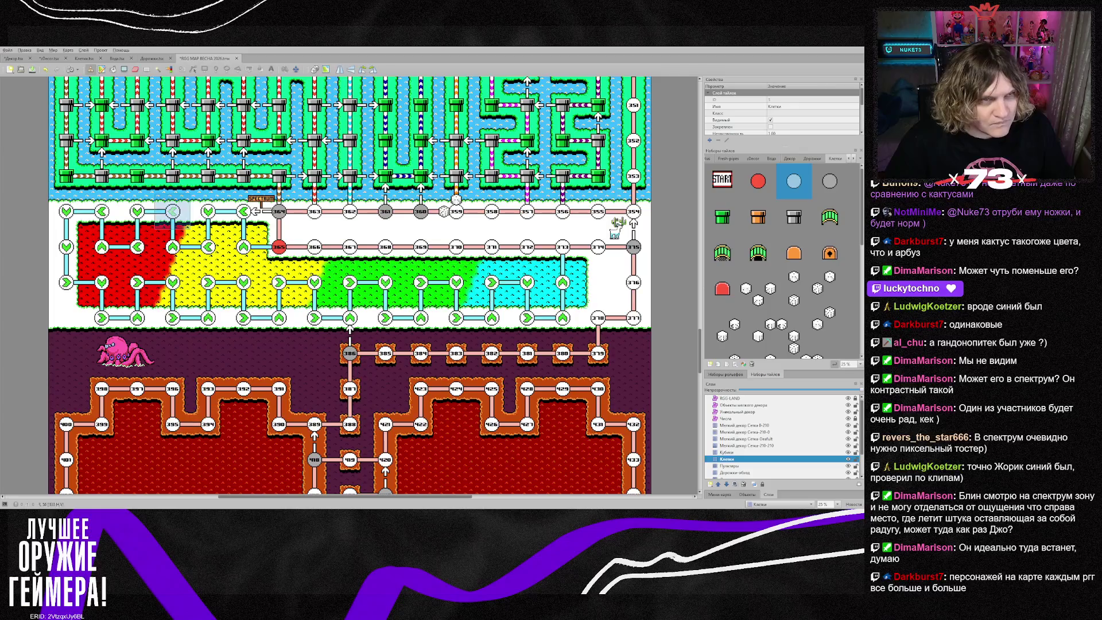
Step: On the Уникальный декор layer, place the black-and-white policeman tile beside the path and enlarge it
{"action": "left_click", "coordinate": [51, 57]}
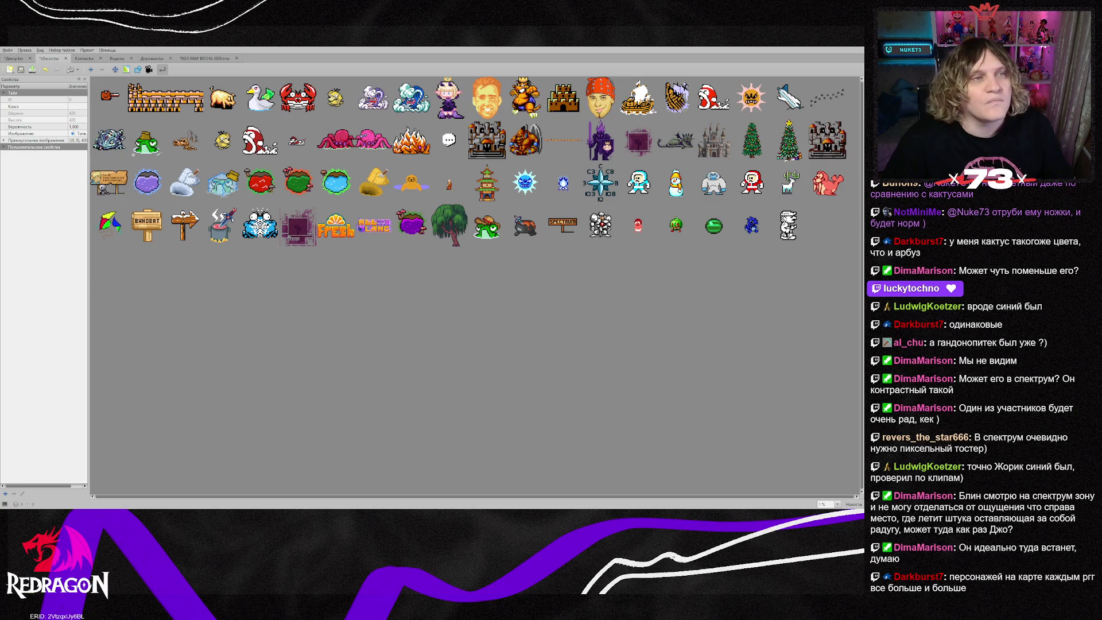
{"action": "key", "text": "ctrl+Tab"}
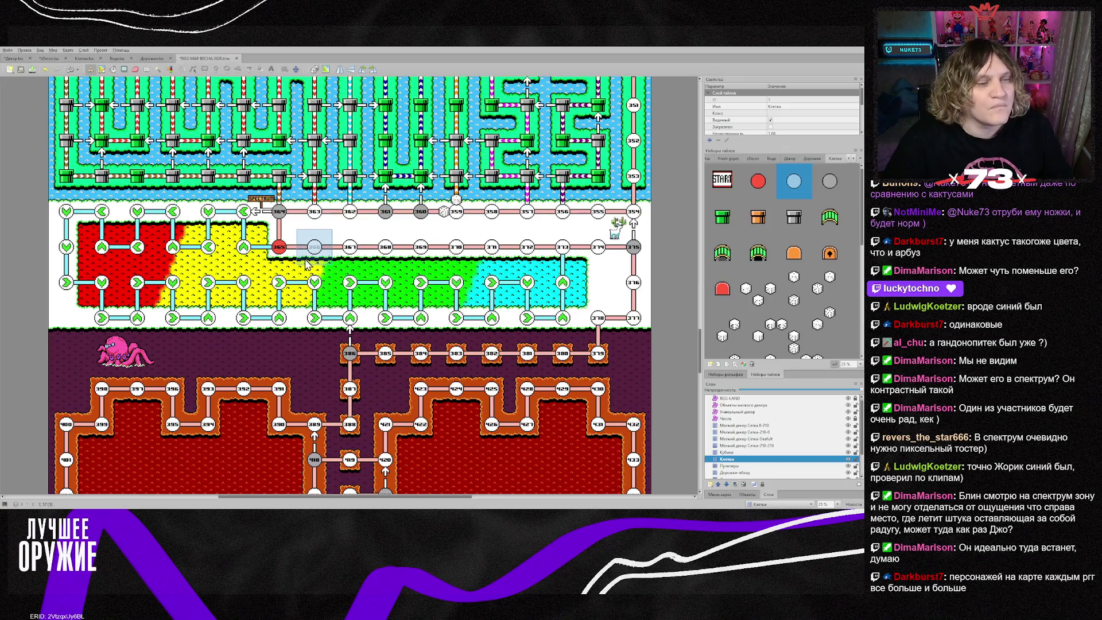
{"action": "left_click", "coordinate": [752, 412]}
{"action": "left_click", "coordinate": [752, 158]}
{"action": "left_click", "coordinate": [798, 337]}
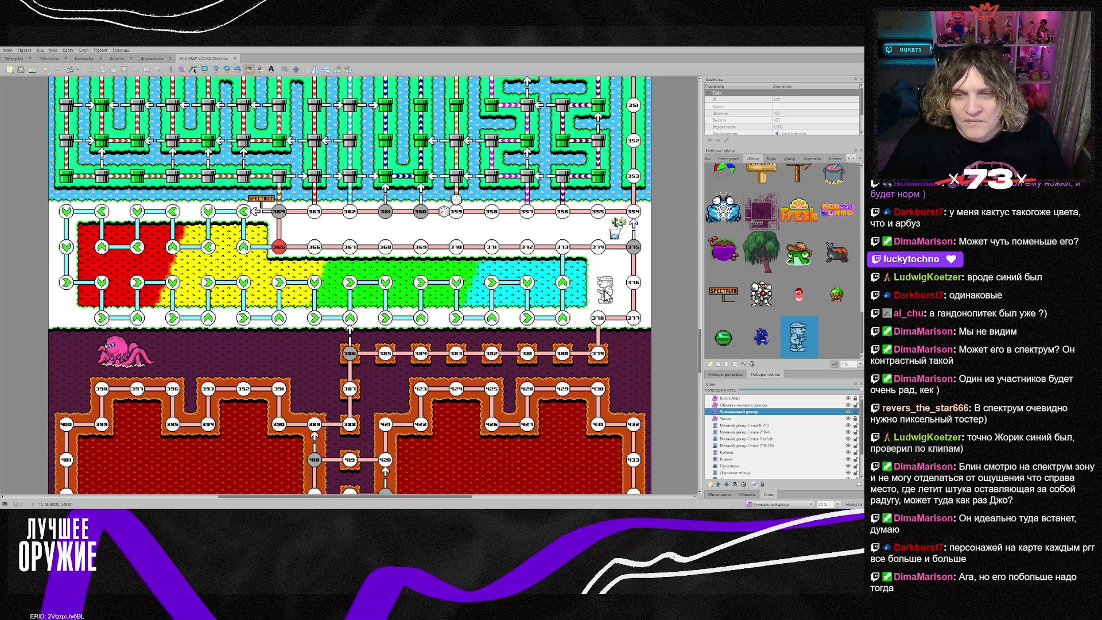
{"action": "left_click", "coordinate": [605, 296]}
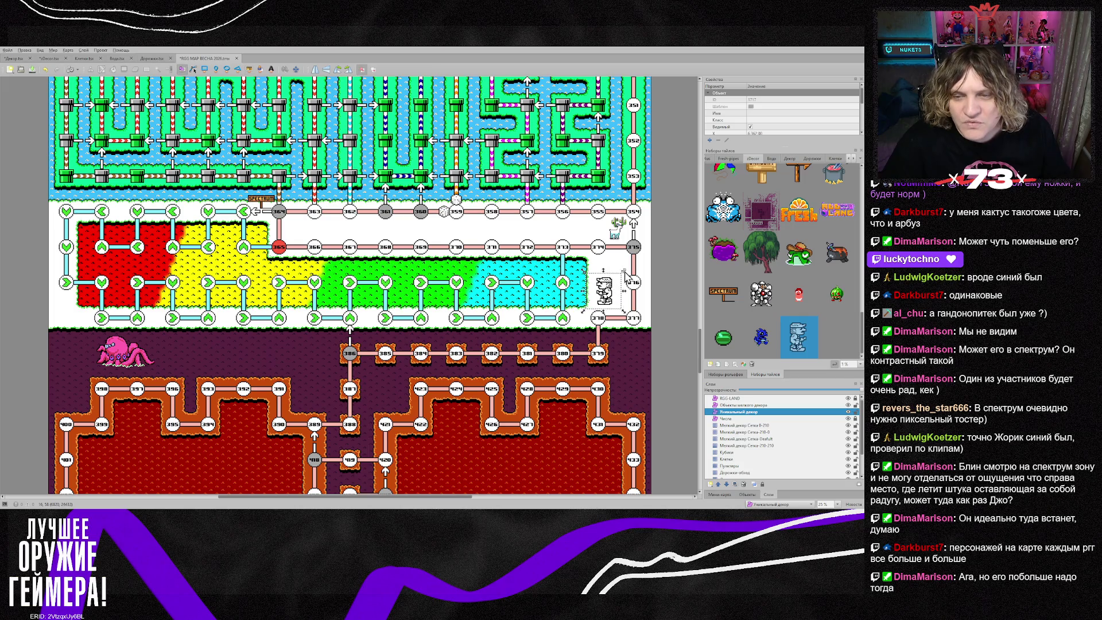
{"action": "mouse_move", "coordinate": [625, 279]}
{"action": "left_mouse_down"}
{"action": "mouse_move", "coordinate": [651, 259]}
{"action": "mouse_move", "coordinate": [636, 282]}
{"action": "mouse_move", "coordinate": [610, 281]}
{"action": "left_mouse_up"}
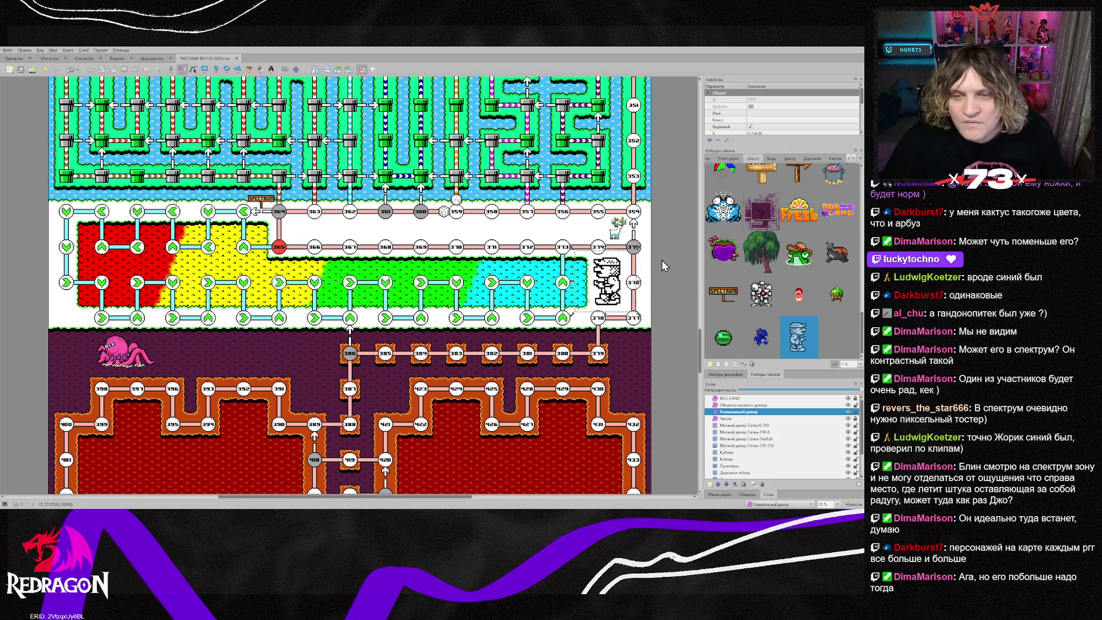
Step: Drag the cactus on the top path further left
{"action": "left_click", "coordinate": [618, 229]}
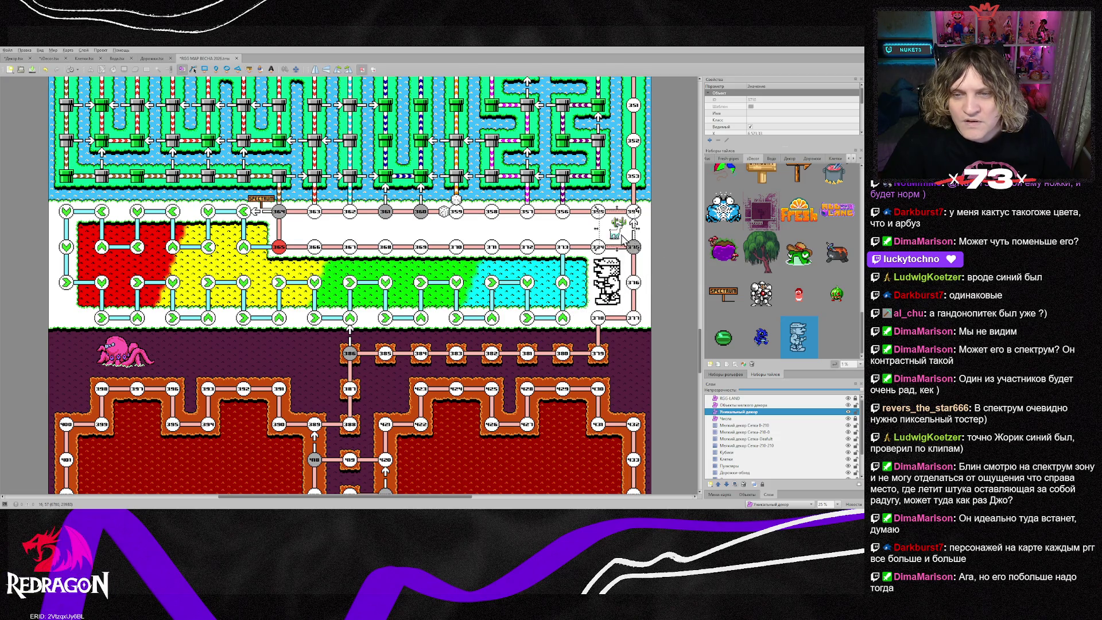
{"action": "left_click_drag", "start_coordinate": [618, 230], "coordinate": [297, 229]}
{"action": "left_click", "coordinate": [343, 236]}
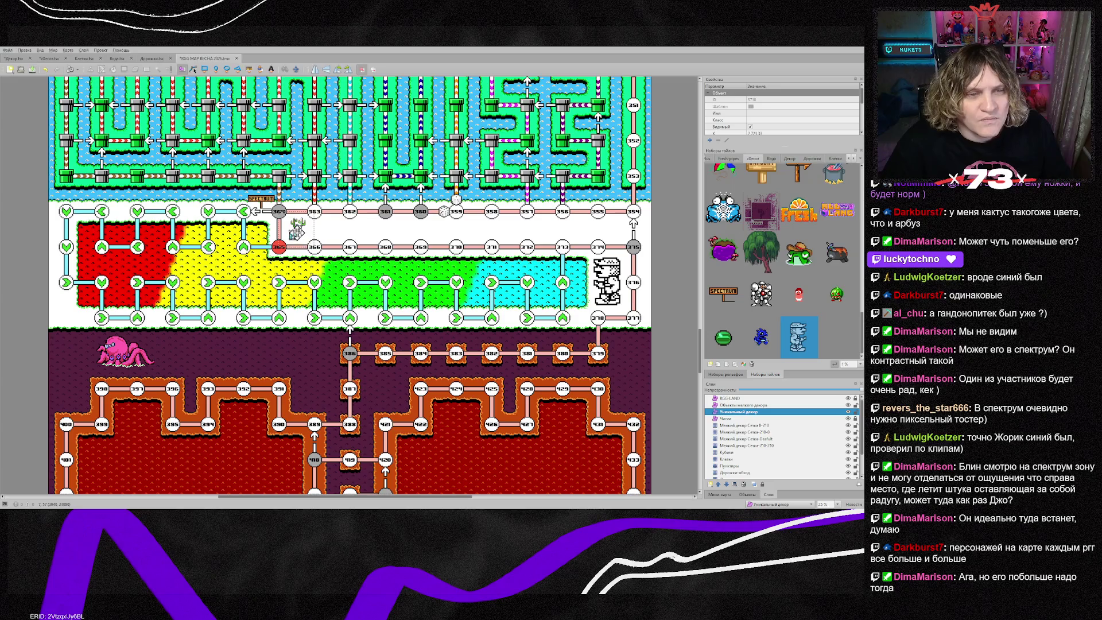
{"action": "left_click", "coordinate": [609, 287]}
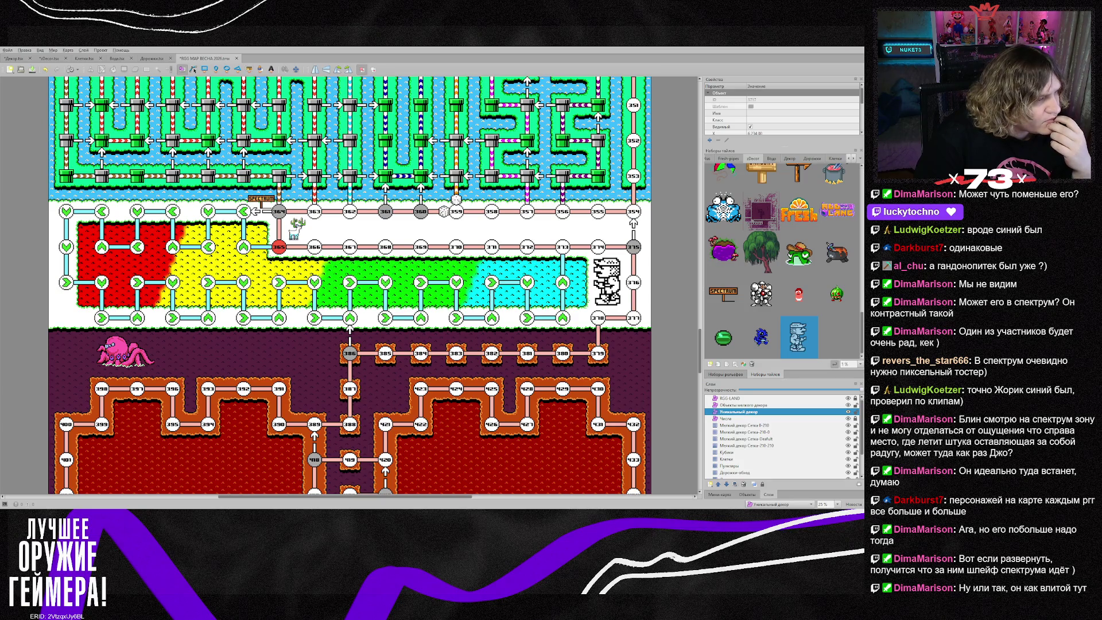
Step: In Photoshop, bring up the Dizzy sprite sheet, look it over, and close the 95891.png document
{"action": "key", "text": "alt+Tab"}
{"action": "key", "text": "ctrl+Tab"}
{"action": "scroll", "coordinate": [385, 276], "scroll_direction": "up", "scroll_amount": 5}
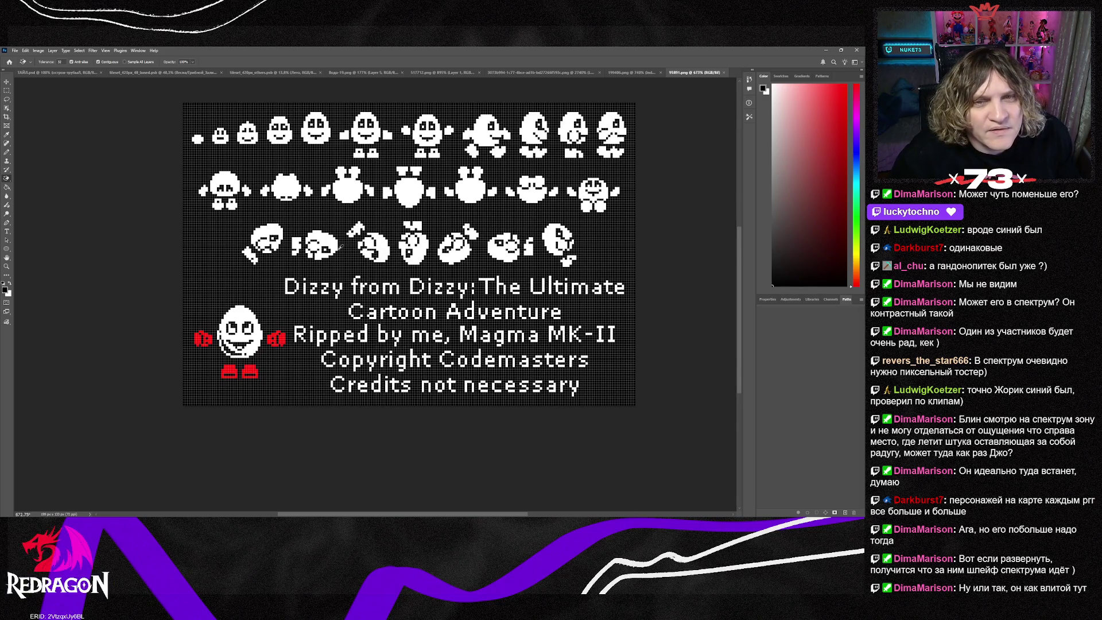
{"action": "scroll", "coordinate": [340, 245], "scroll_direction": "down", "scroll_amount": 3}
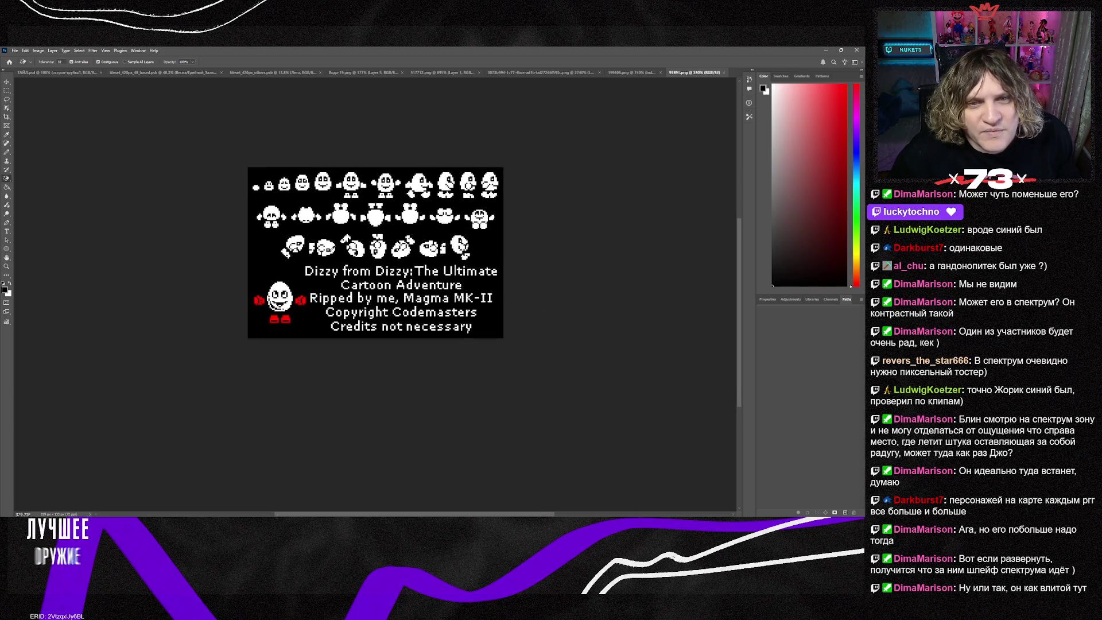
{"action": "scroll", "coordinate": [340, 245], "scroll_direction": "up", "scroll_amount": 1}
{"action": "scroll", "coordinate": [331, 253], "scroll_direction": "down", "scroll_amount": 3}
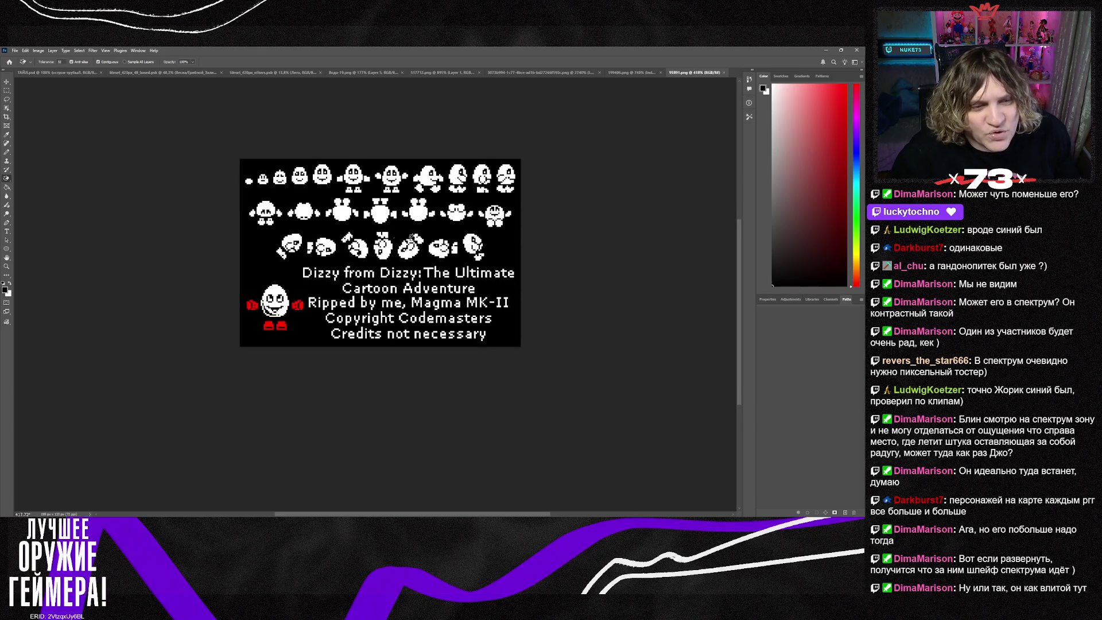
{"action": "left_click", "coordinate": [722, 72]}
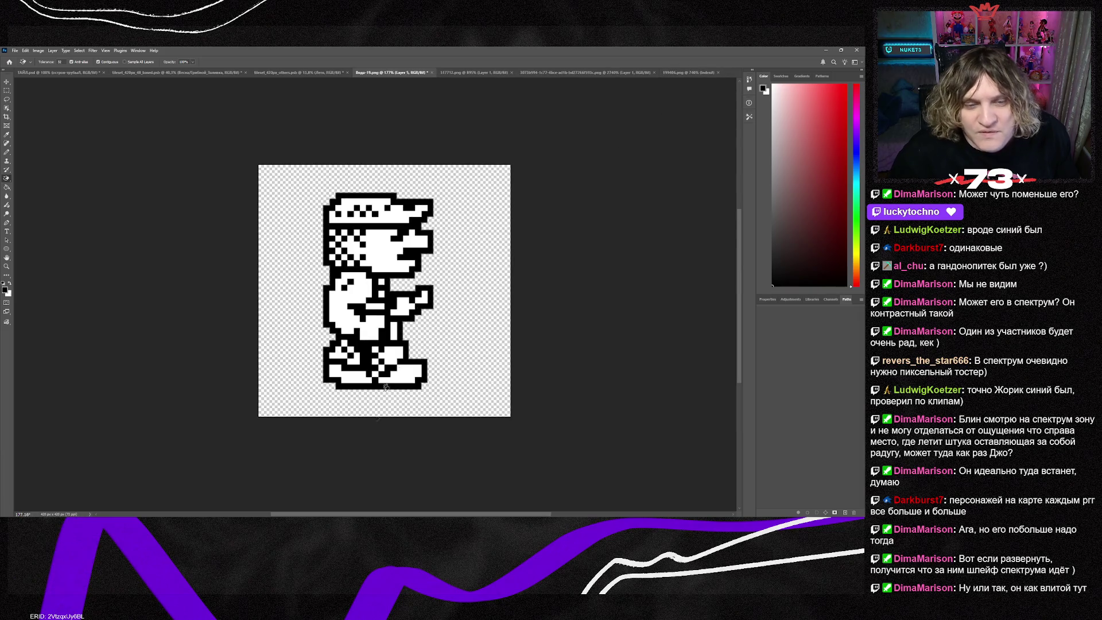
{"action": "key", "text": "alt+Tab"}
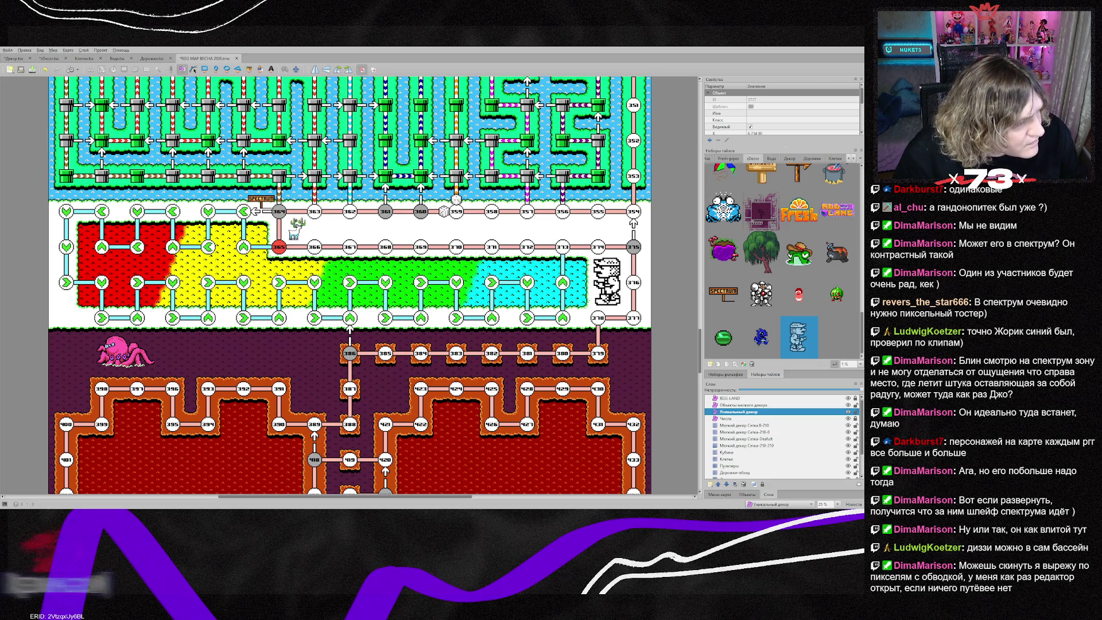
Step: Switch over to Photoshop's Dizzy Spectrum sprite sheet
{"action": "key", "text": "alt+Tab"}
Step: Marquee-select the front-facing Dizzy, second in the top row of the Spectrum sheet
{"action": "scroll", "coordinate": [367, 299], "scroll_direction": "up", "scroll_amount": 5}
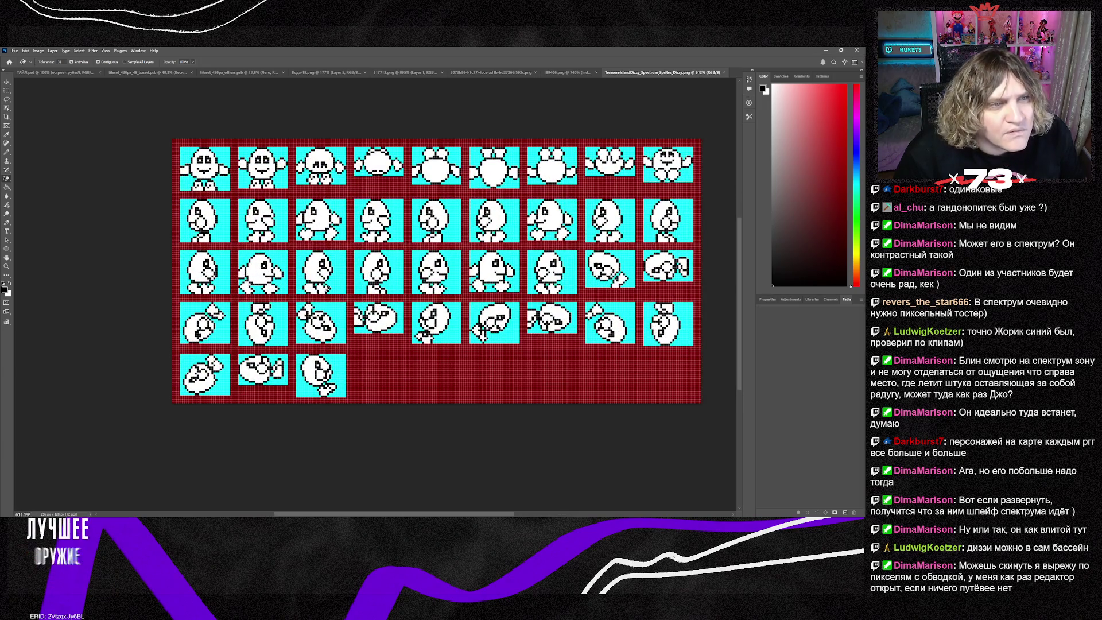
{"action": "scroll", "coordinate": [250, 251], "scroll_direction": "up", "scroll_amount": 2, "text": "alt"}
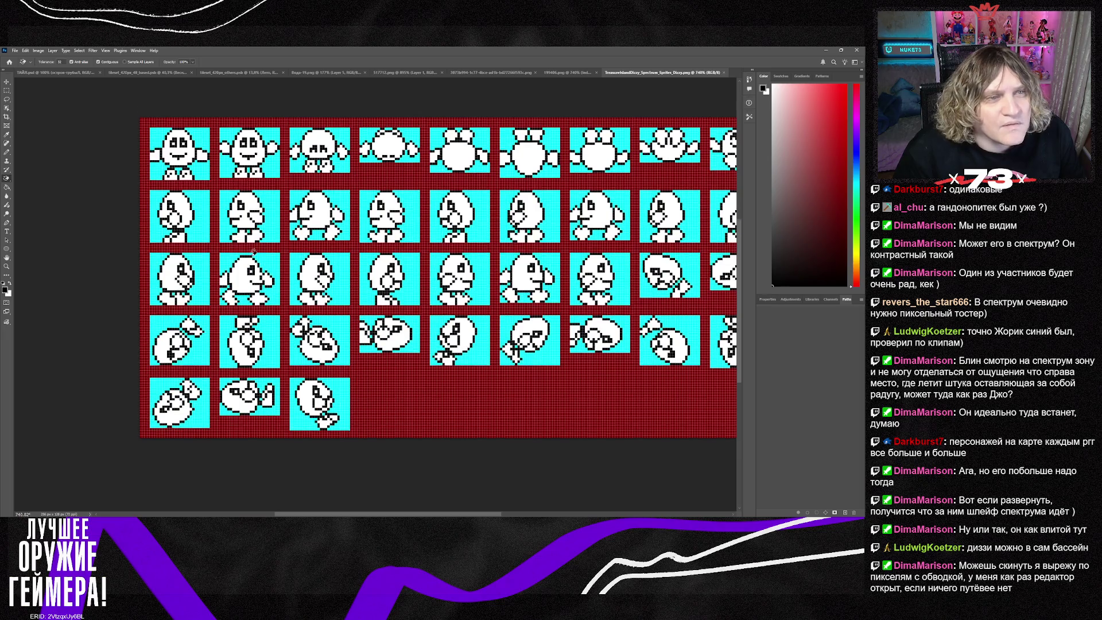
{"action": "scroll", "coordinate": [251, 251], "scroll_direction": "up", "scroll_amount": 1}
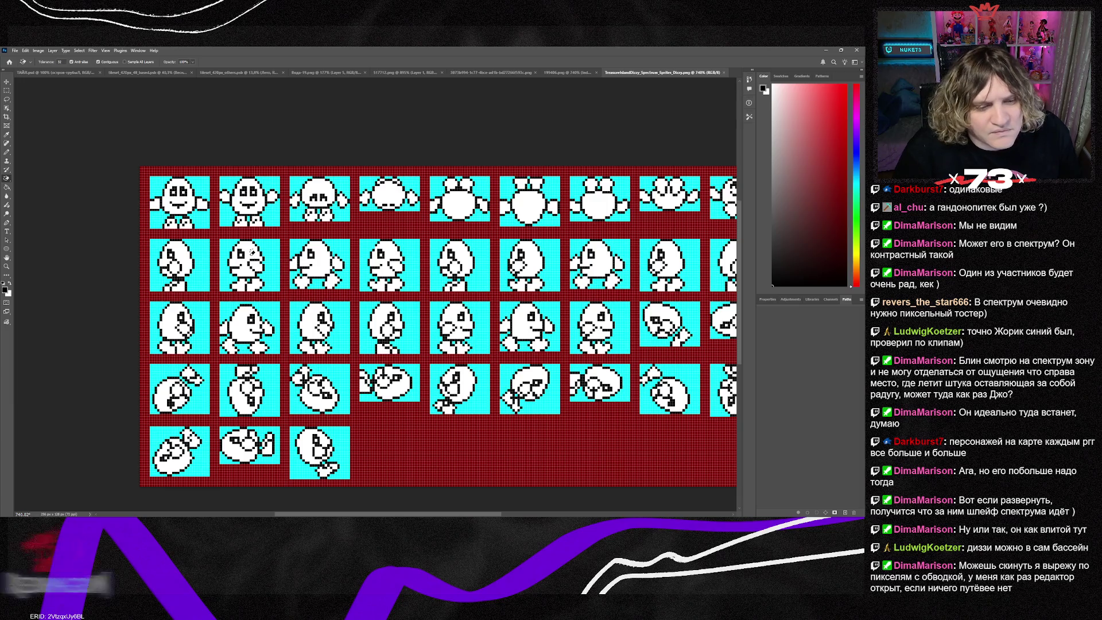
{"action": "left_click", "coordinate": [9, 91]}
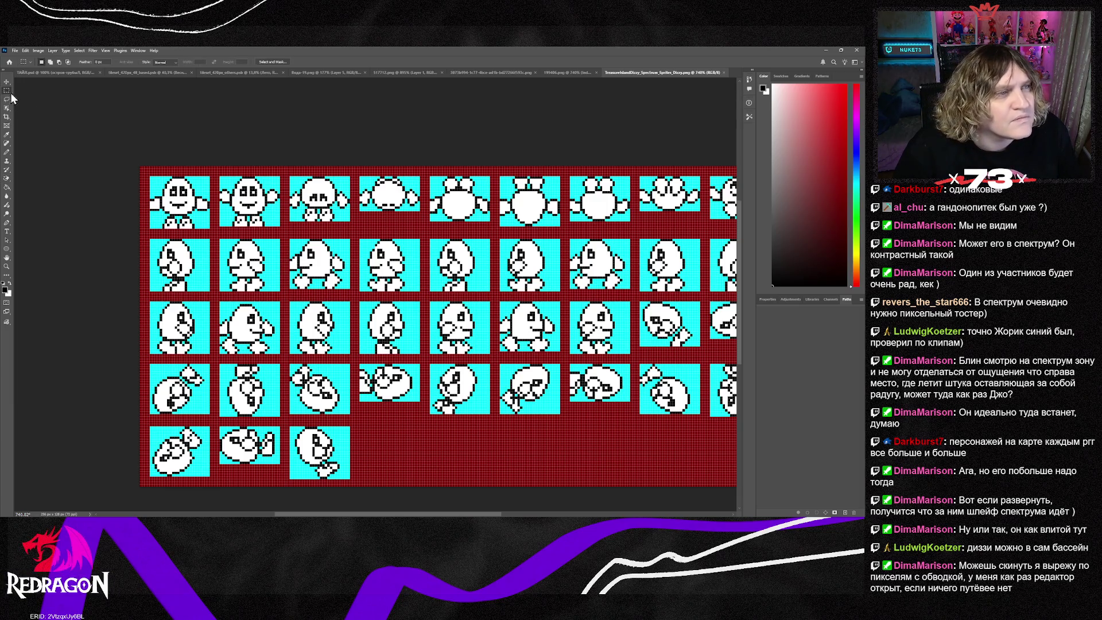
{"action": "left_click_drag", "start_coordinate": [221, 173], "coordinate": [280, 226]}
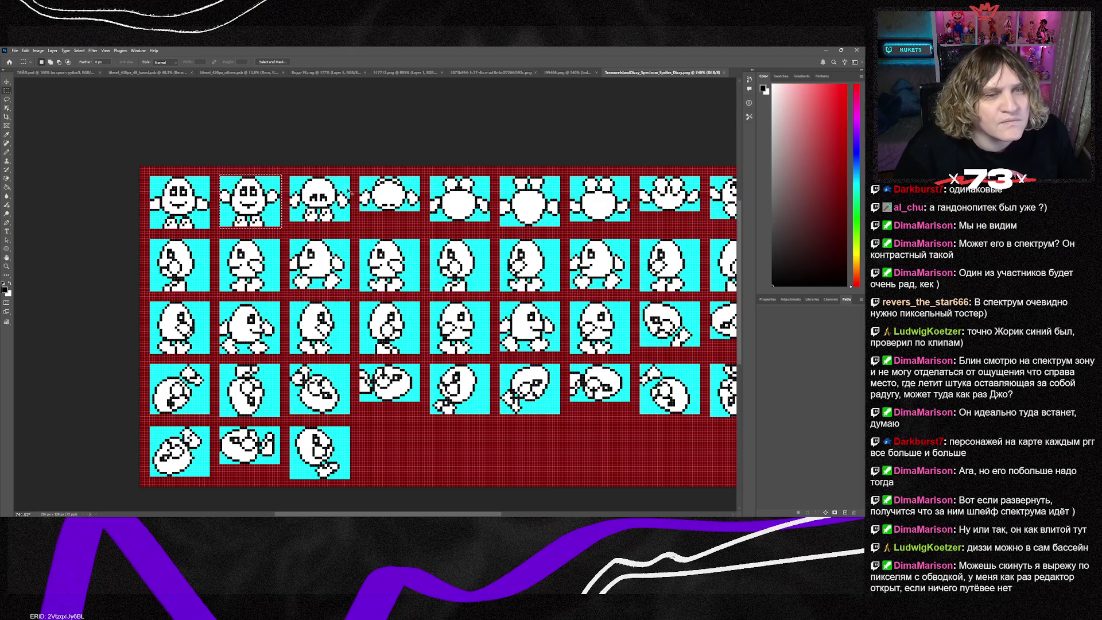
Step: Close the green gem document and return to the Вода-19.png sprite file
{"action": "left_click", "coordinate": [475, 72]}
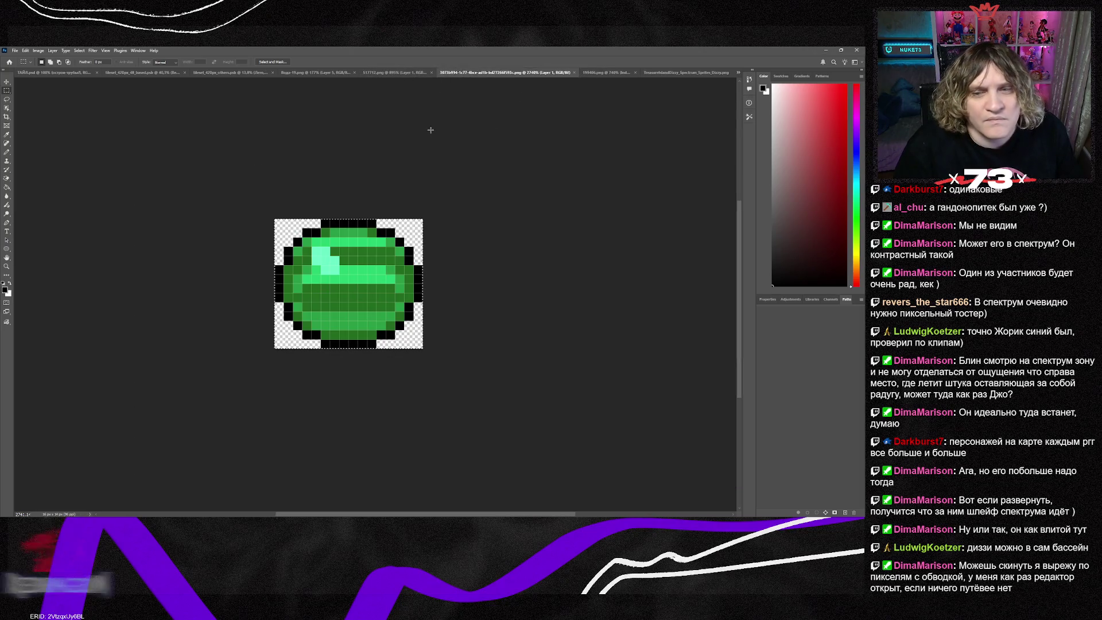
{"action": "left_click", "coordinate": [574, 73]}
{"action": "left_click", "coordinate": [463, 72]}
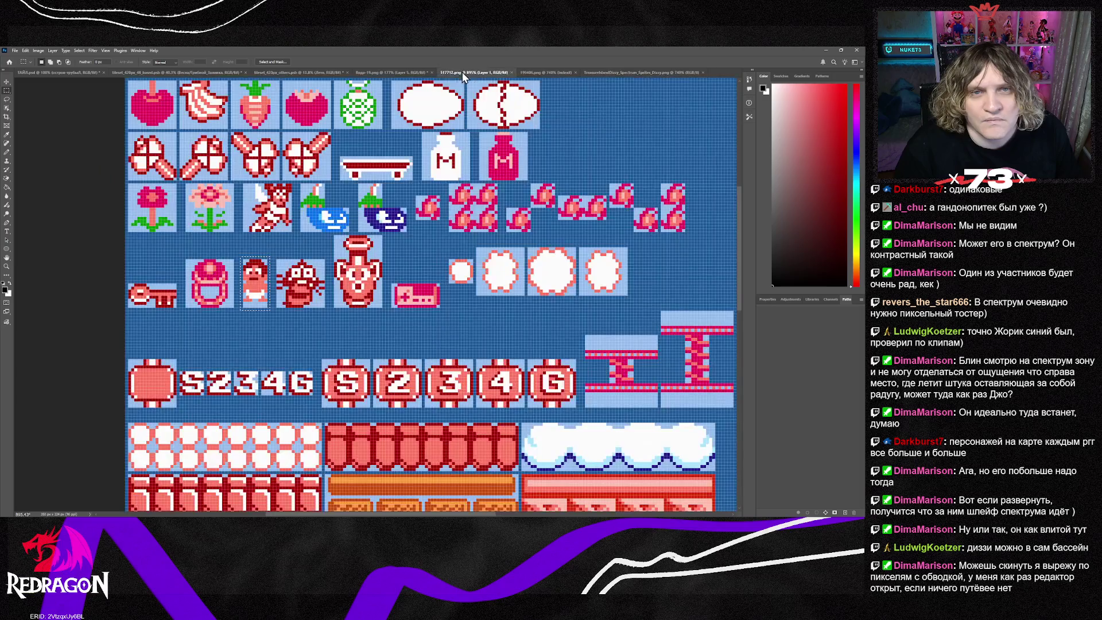
{"action": "left_click", "coordinate": [406, 72]}
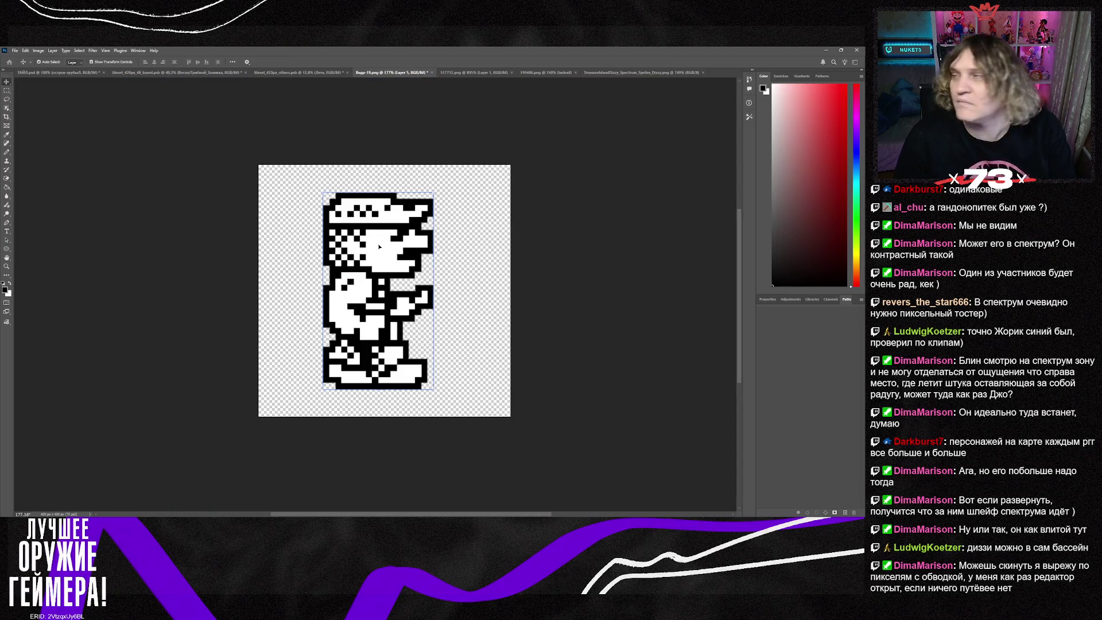
Step: Replace the policeman layer with the pasted Dizzy, scaled up and centred on the canvas
{"action": "key", "text": "Delete"}
{"action": "key", "text": "ctrl+v"}
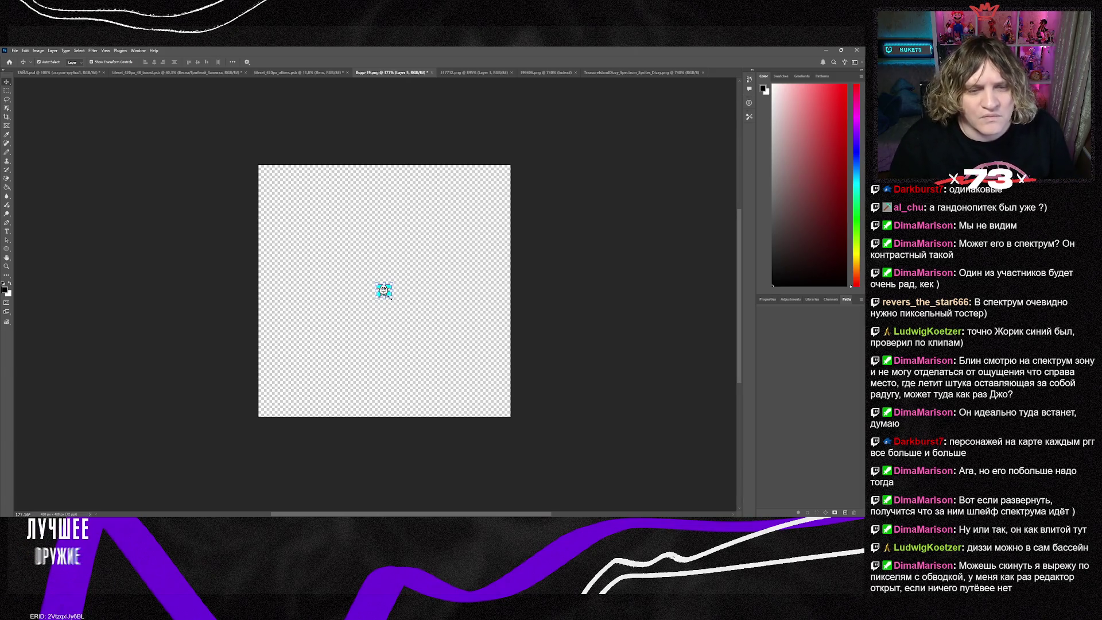
{"action": "left_click_drag", "start_coordinate": [390, 297], "coordinate": [537, 426]}
{"action": "left_click_drag", "start_coordinate": [468, 390], "coordinate": [402, 333]}
{"action": "left_click", "coordinate": [7, 82]}
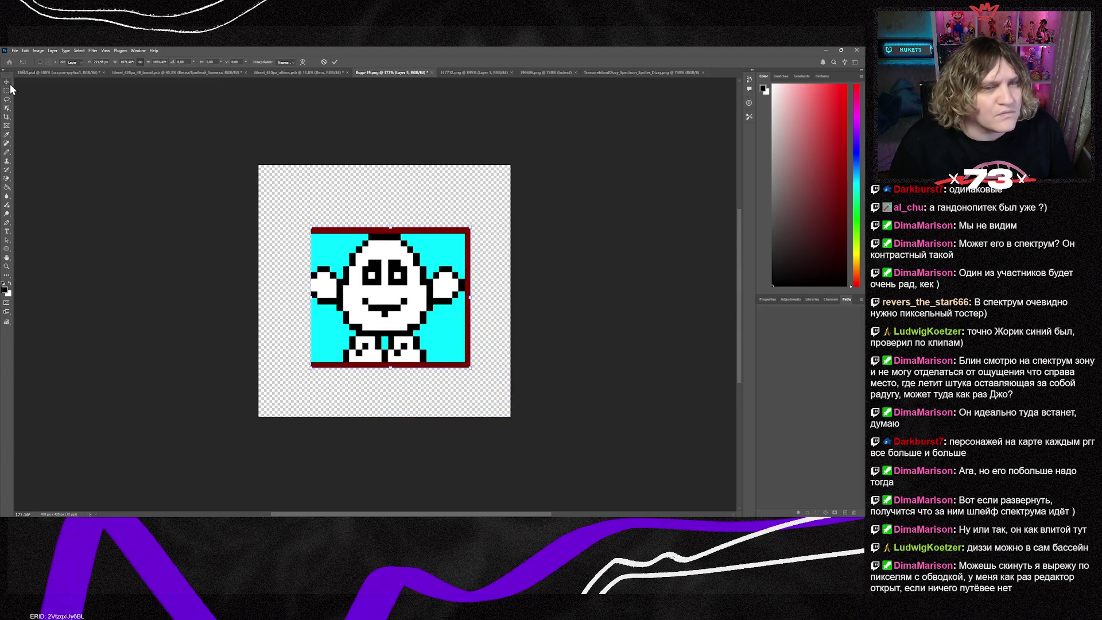
Step: Magic-erase Dizzy's dark-red border and all cyan background, including the patch between the legs
{"action": "left_click", "coordinate": [7, 179]}
{"action": "left_click", "coordinate": [438, 229]}
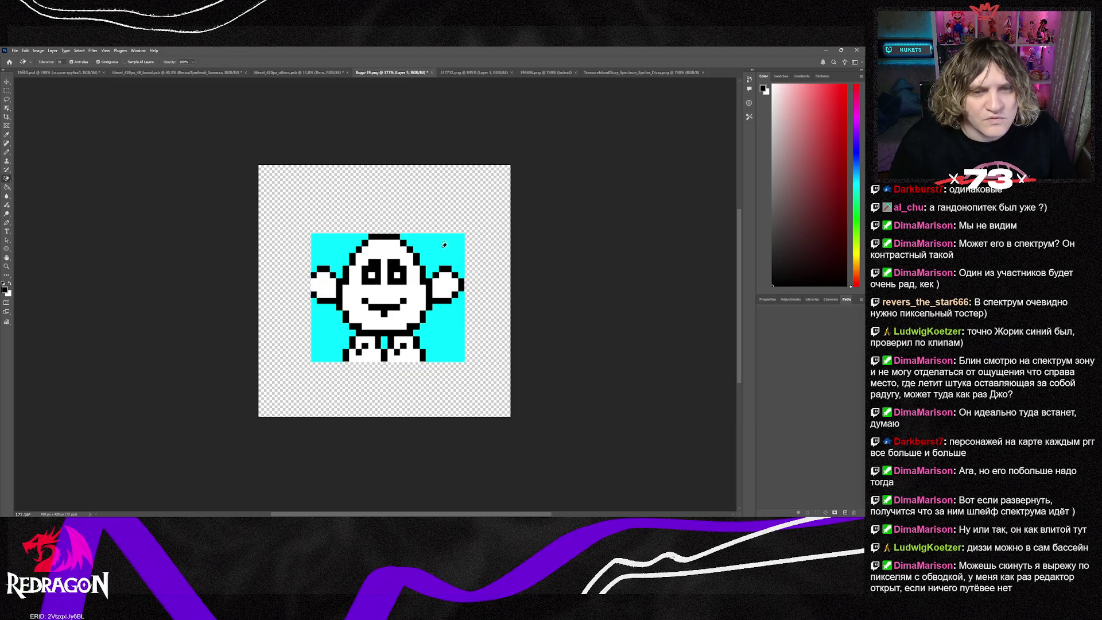
{"action": "left_click", "coordinate": [442, 246]}
{"action": "left_click", "coordinate": [345, 244]}
{"action": "left_click", "coordinate": [330, 339]}
{"action": "left_click", "coordinate": [455, 329]}
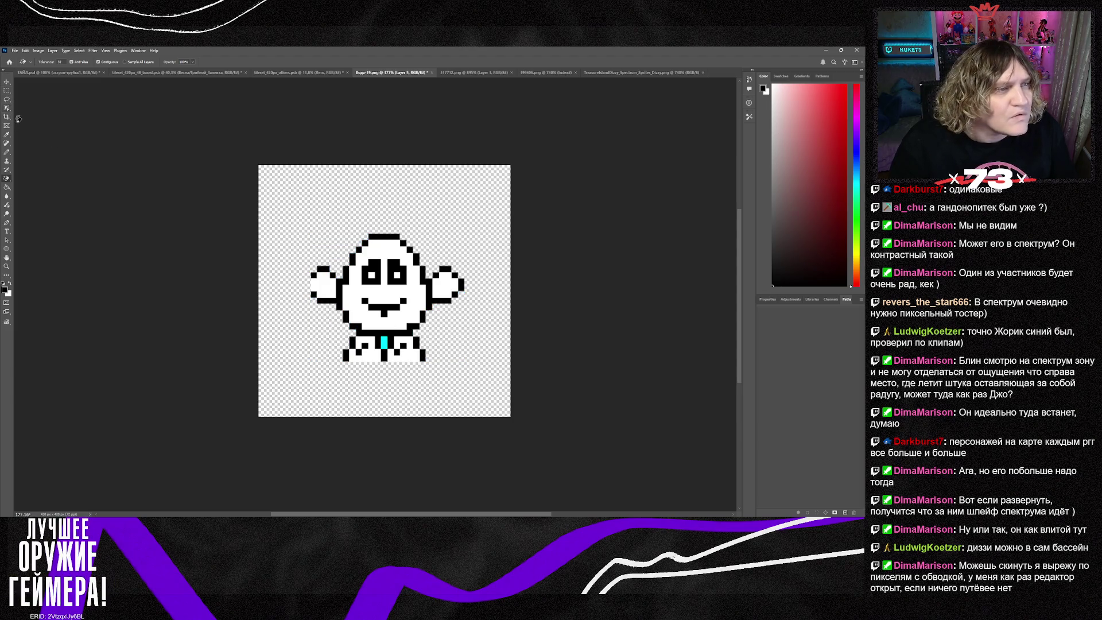
{"action": "left_click", "coordinate": [7, 91]}
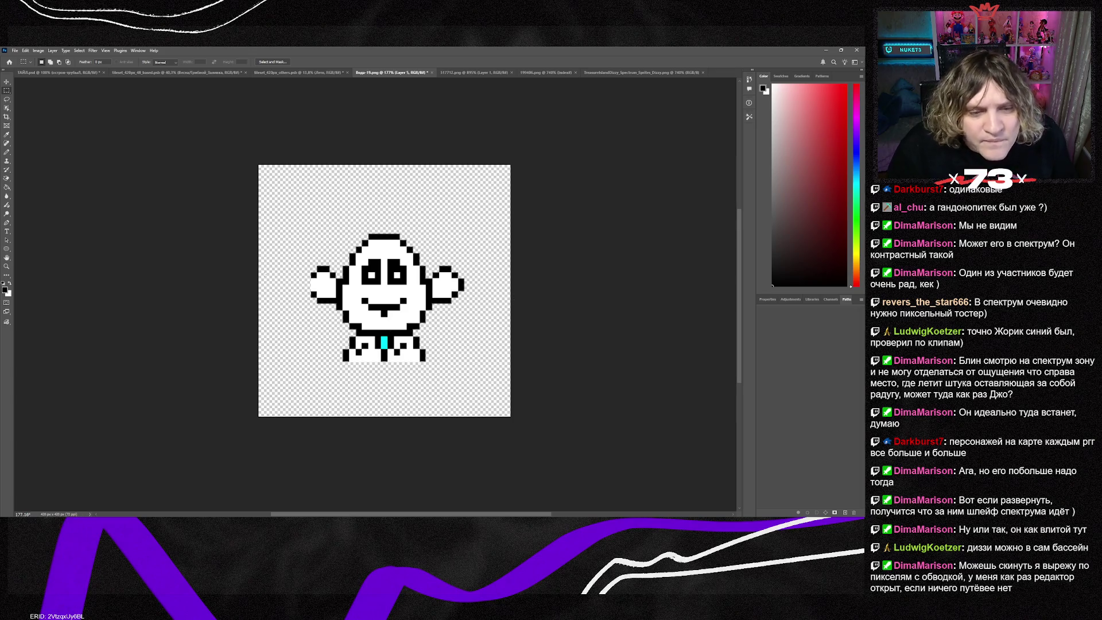
{"action": "left_click", "coordinate": [7, 179]}
{"action": "left_click", "coordinate": [385, 342]}
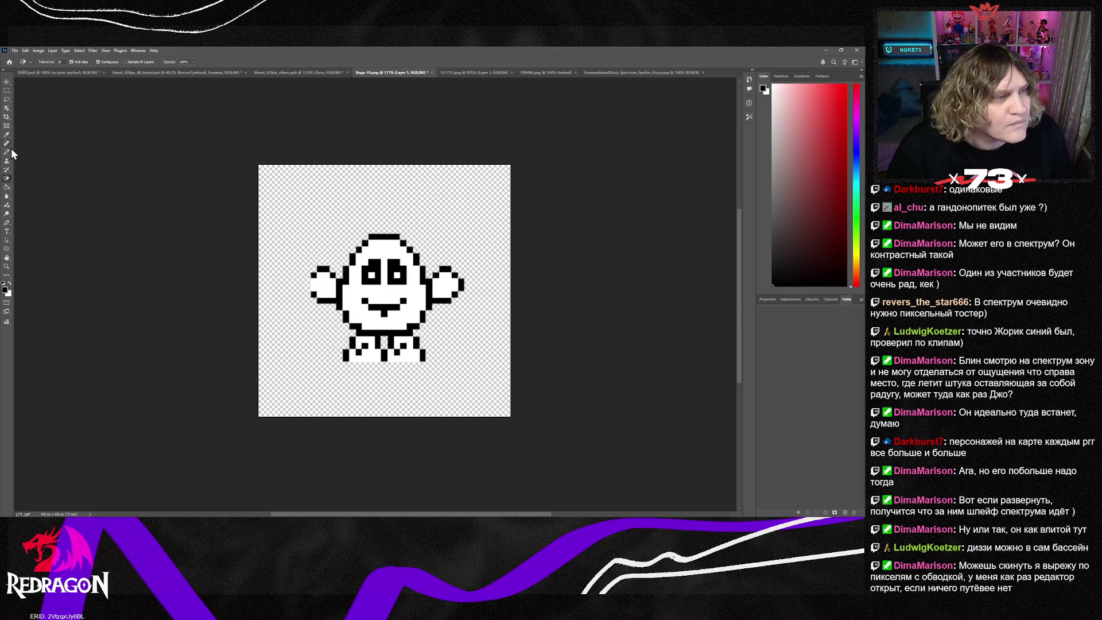
{"action": "scroll", "coordinate": [365, 285], "scroll_direction": "up", "scroll_amount": 4}
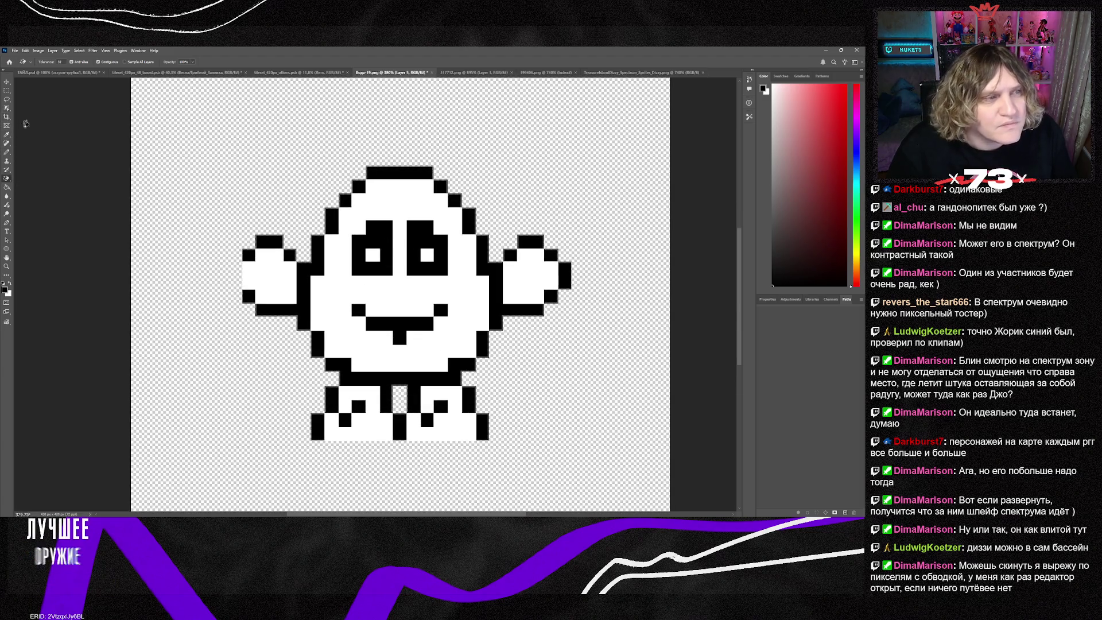
Step: Marquee-select the black outline block at Dizzy's right hand
{"action": "left_click", "coordinate": [7, 91]}
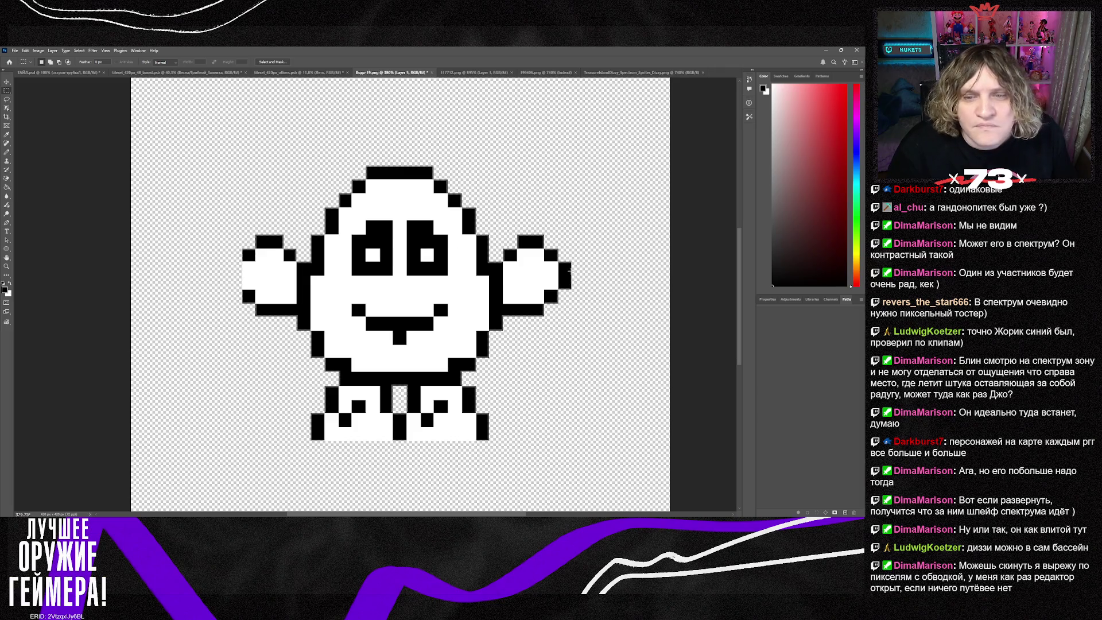
{"action": "scroll", "coordinate": [574, 270], "scroll_direction": "up", "scroll_amount": 3}
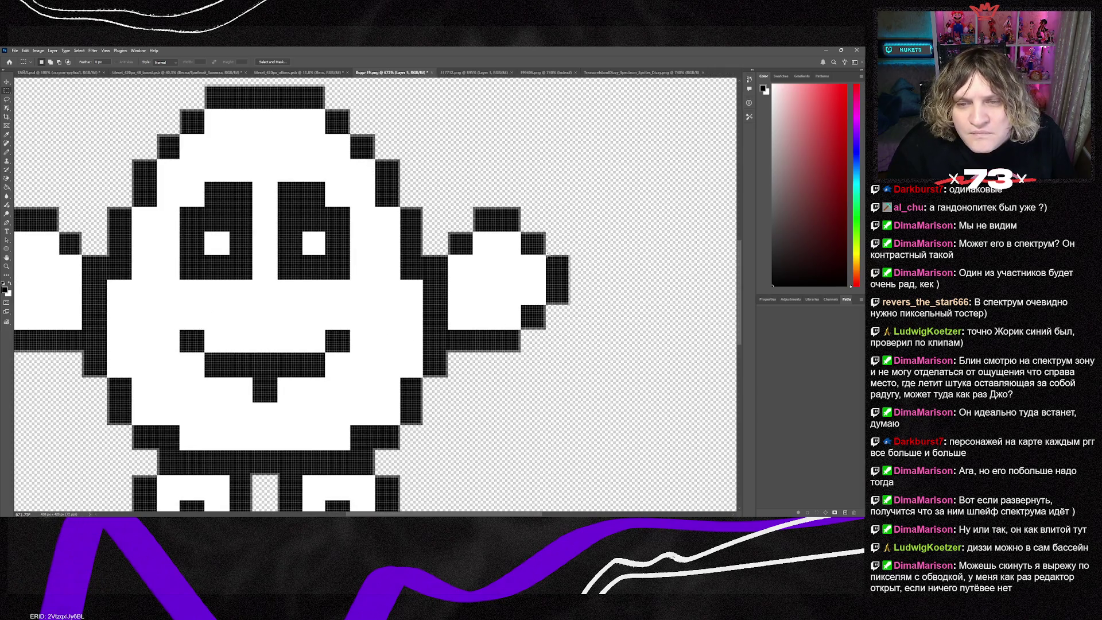
{"action": "left_click_drag", "start_coordinate": [566, 276], "coordinate": [568, 303]}
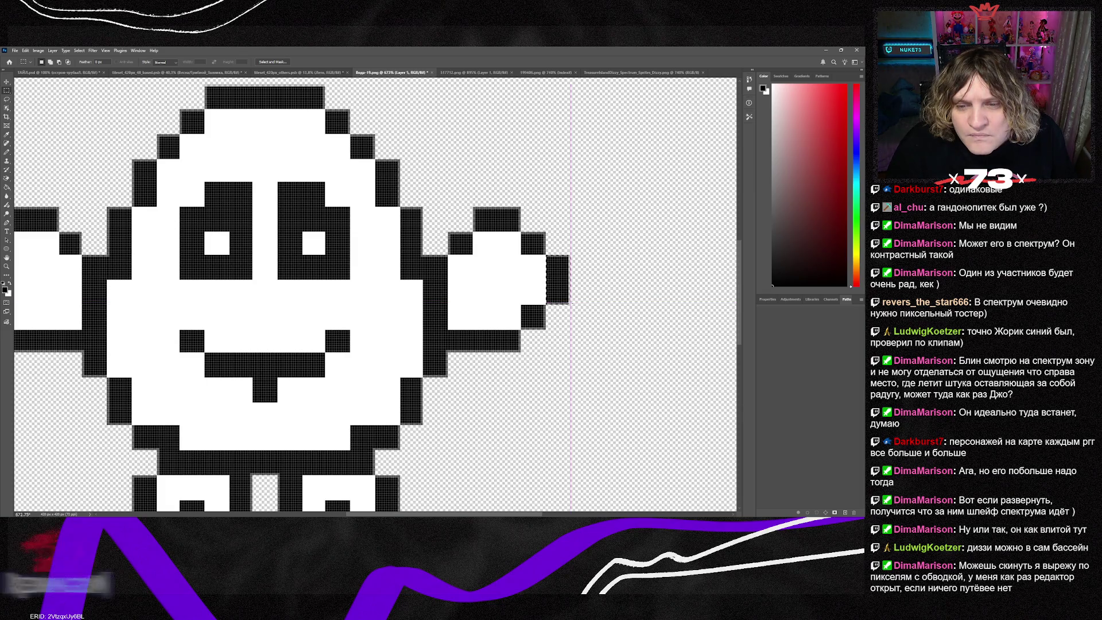
{"action": "left_click", "coordinate": [494, 289]}
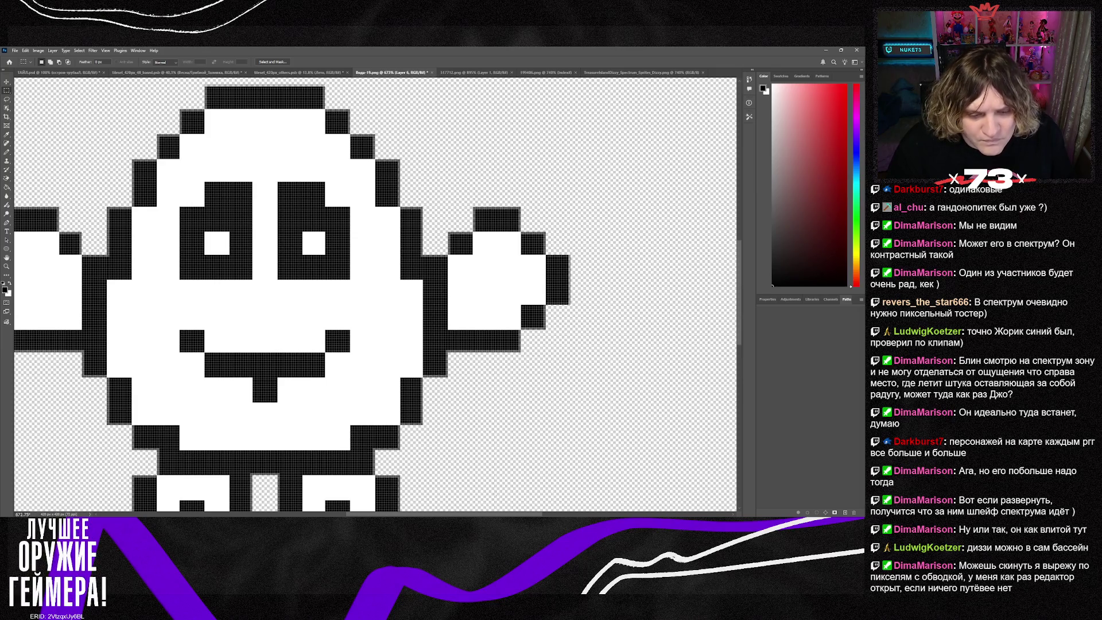
{"action": "scroll", "coordinate": [587, 360], "scroll_direction": "left", "scroll_amount": 3}
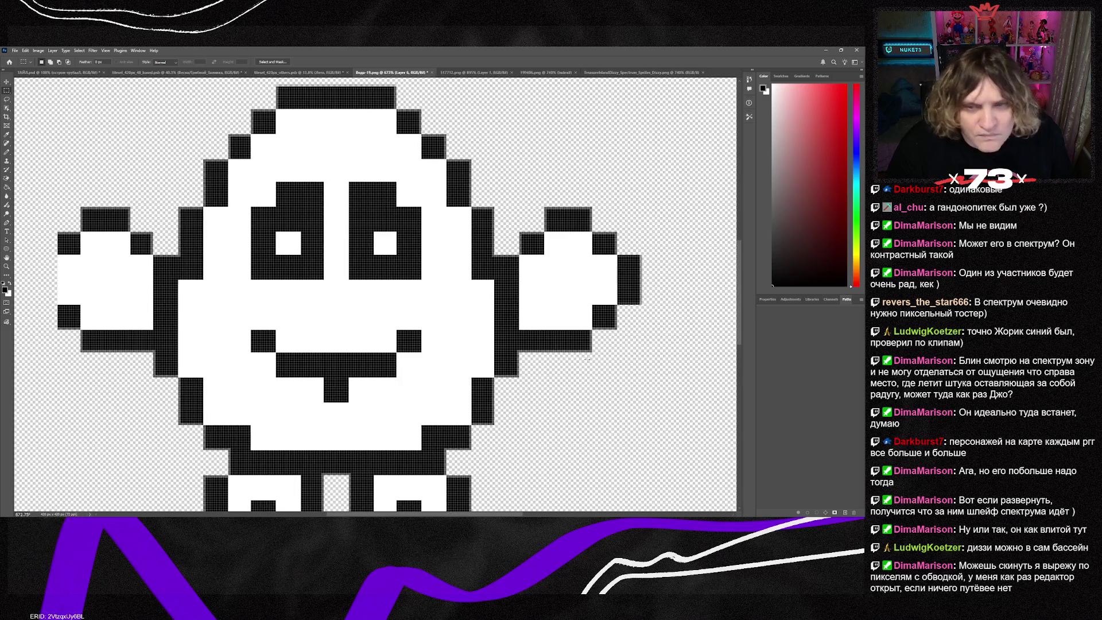
Step: Move the copied block onto the left arm and flip it horizontally to mirror the right hand
{"action": "left_click", "coordinate": [7, 83]}
{"action": "mouse_move", "coordinate": [628, 280]}
{"action": "left_mouse_down"}
{"action": "mouse_move", "coordinate": [69, 281]}
{"action": "mouse_move", "coordinate": [580, 280]}
{"action": "mouse_move", "coordinate": [69, 270]}
{"action": "mouse_move", "coordinate": [56, 288]}
{"action": "left_mouse_up"}
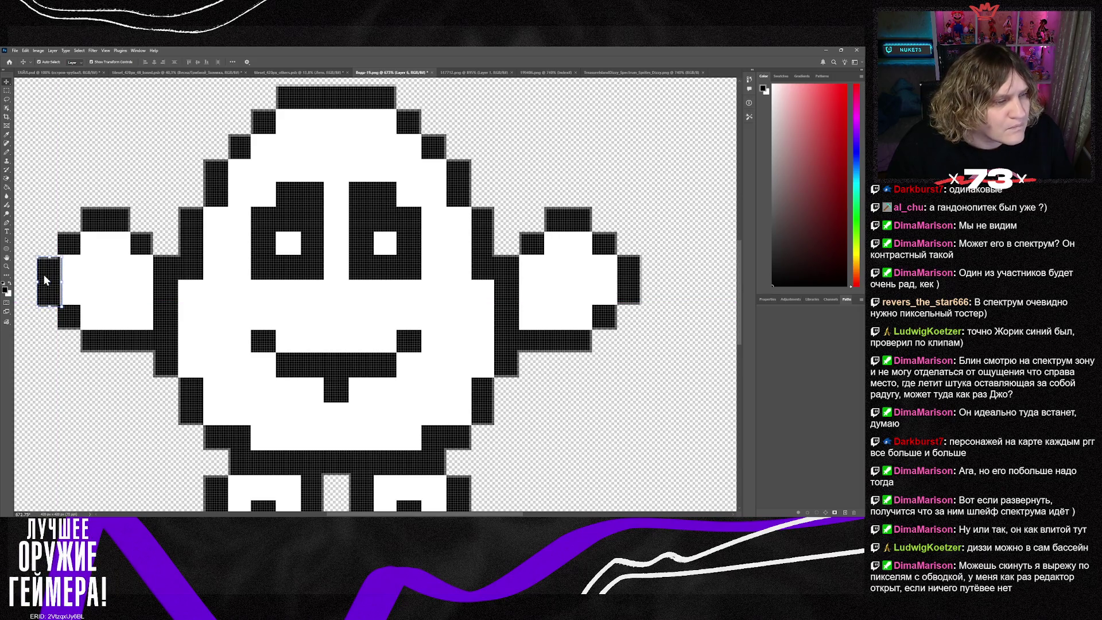
{"action": "key", "text": "ctrl+t"}
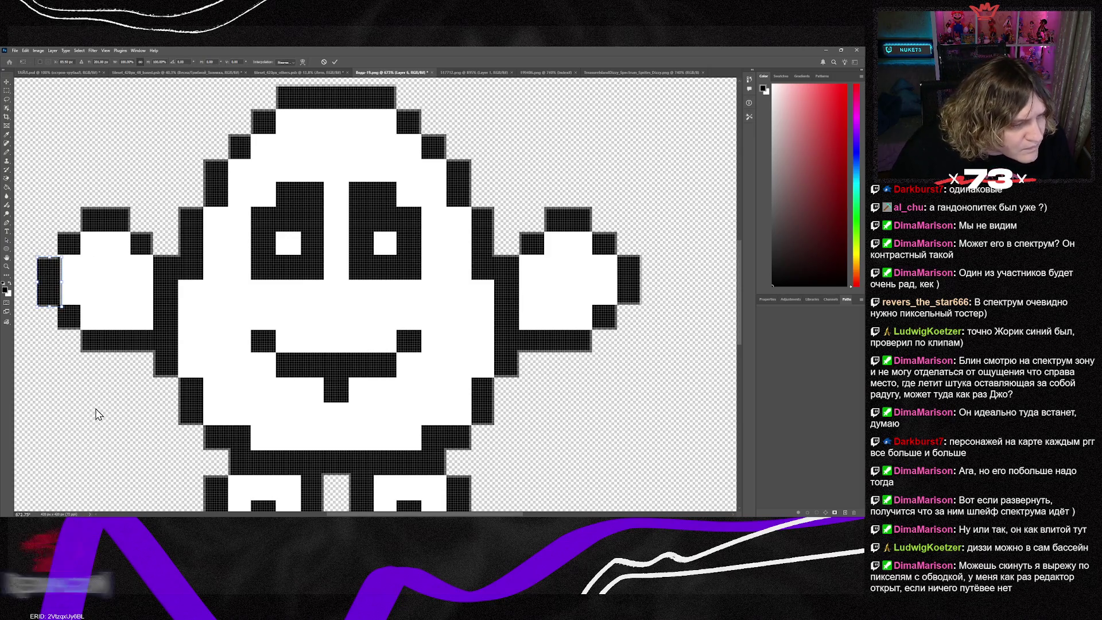
{"action": "key", "text": "ctrl+shift+h"}
{"action": "left_click_drag", "start_coordinate": [60, 280], "coordinate": [56, 278]}
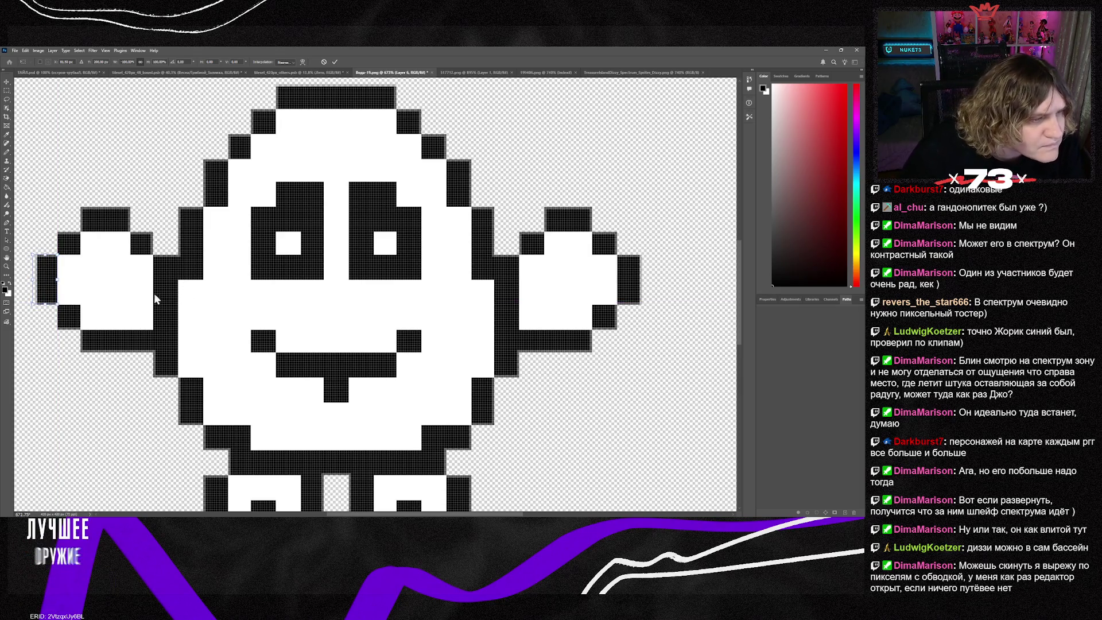
{"action": "key", "text": "Return"}
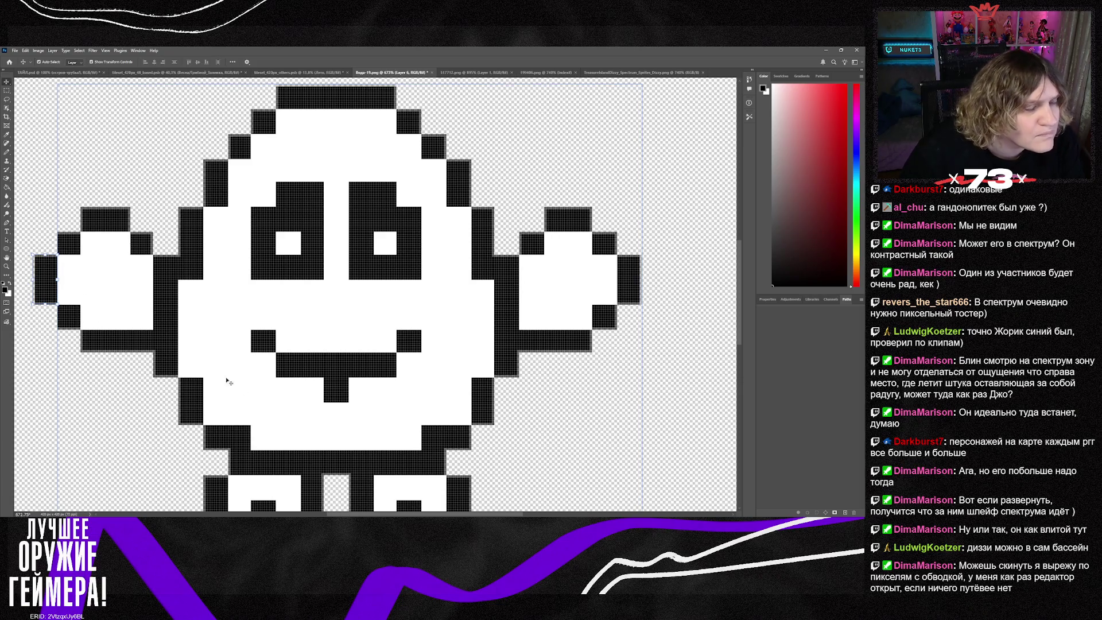
Step: Select all the sprite's layers and merge them into one with Ctrl+E
{"action": "scroll", "coordinate": [302, 412], "scroll_direction": "down", "scroll_amount": 3}
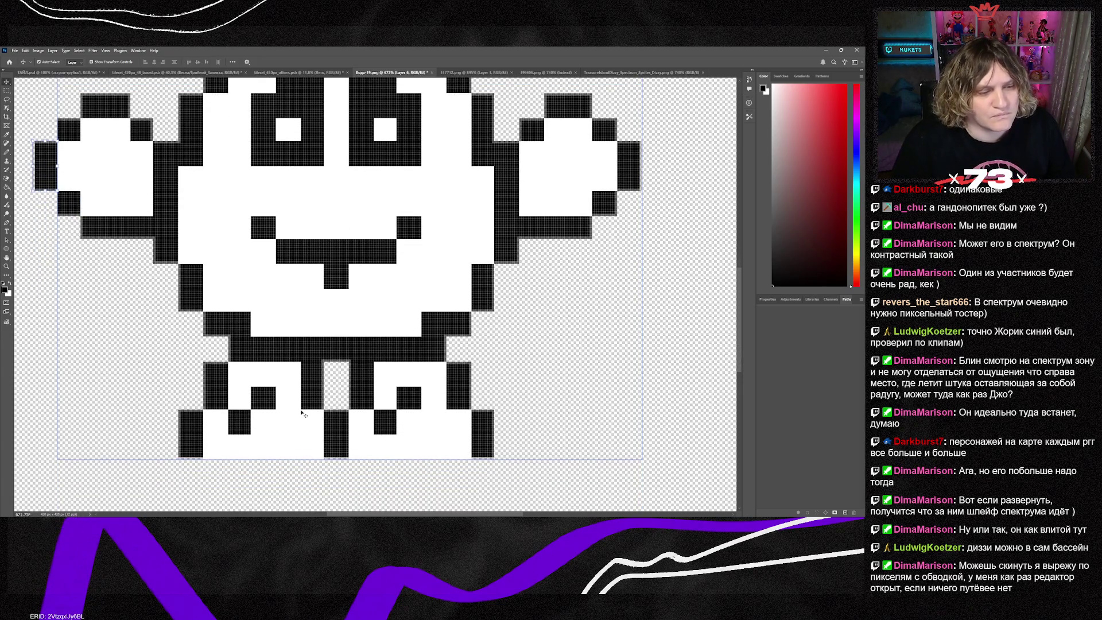
{"action": "scroll", "coordinate": [301, 401], "scroll_direction": "up", "scroll_amount": 2}
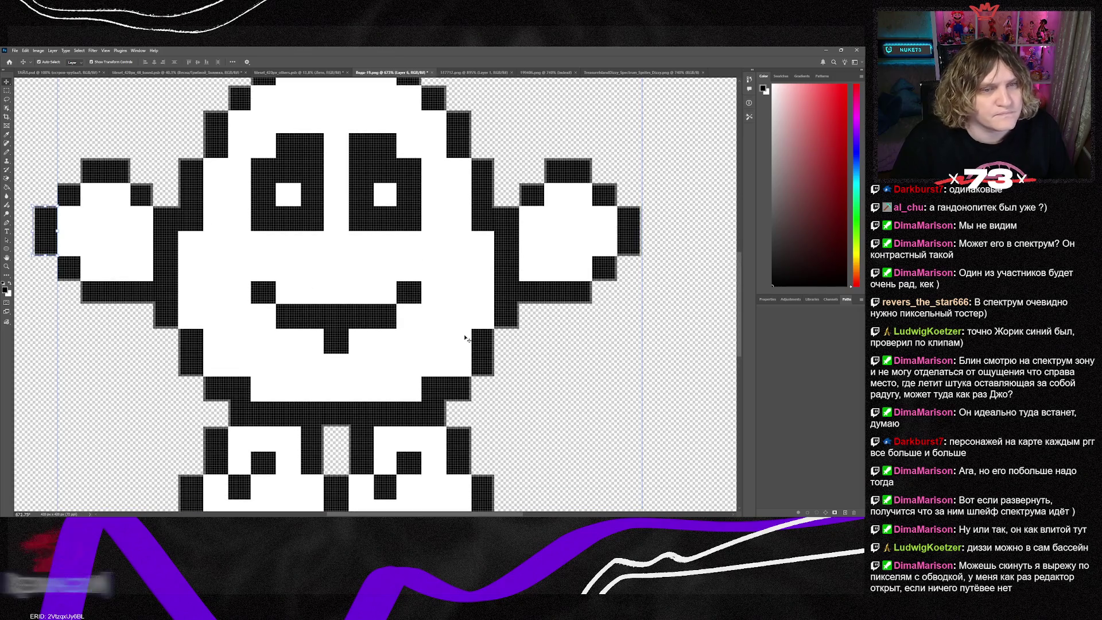
{"action": "scroll", "coordinate": [467, 332], "scroll_direction": "down", "scroll_amount": 5, "text": "alt"}
{"action": "key", "text": "ctrl+alt+a"}
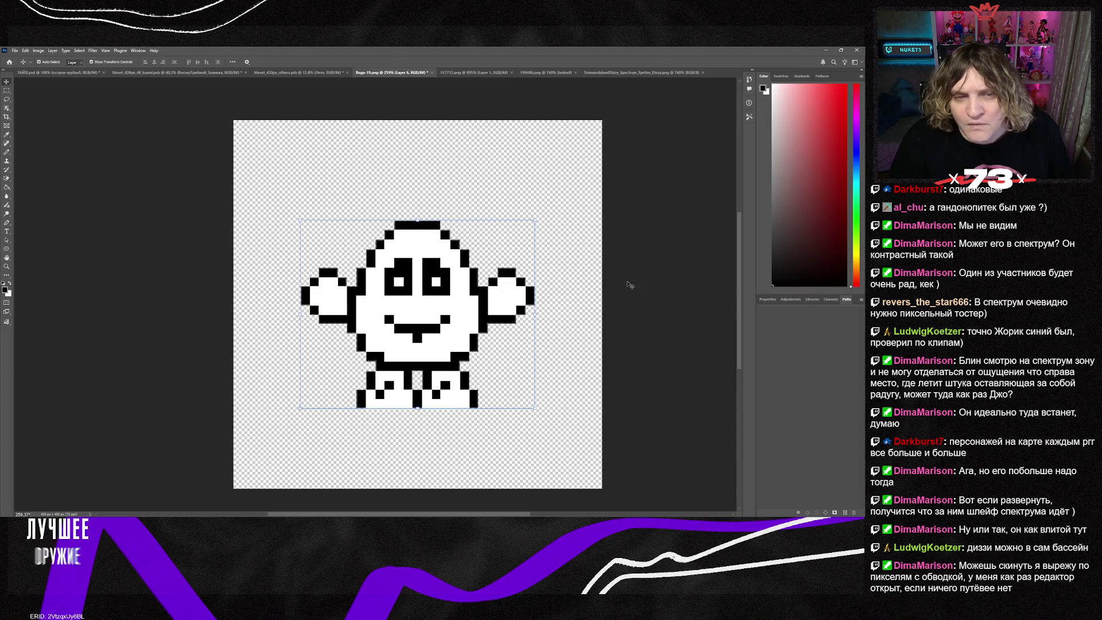
{"action": "key", "text": "ctrl+e"}
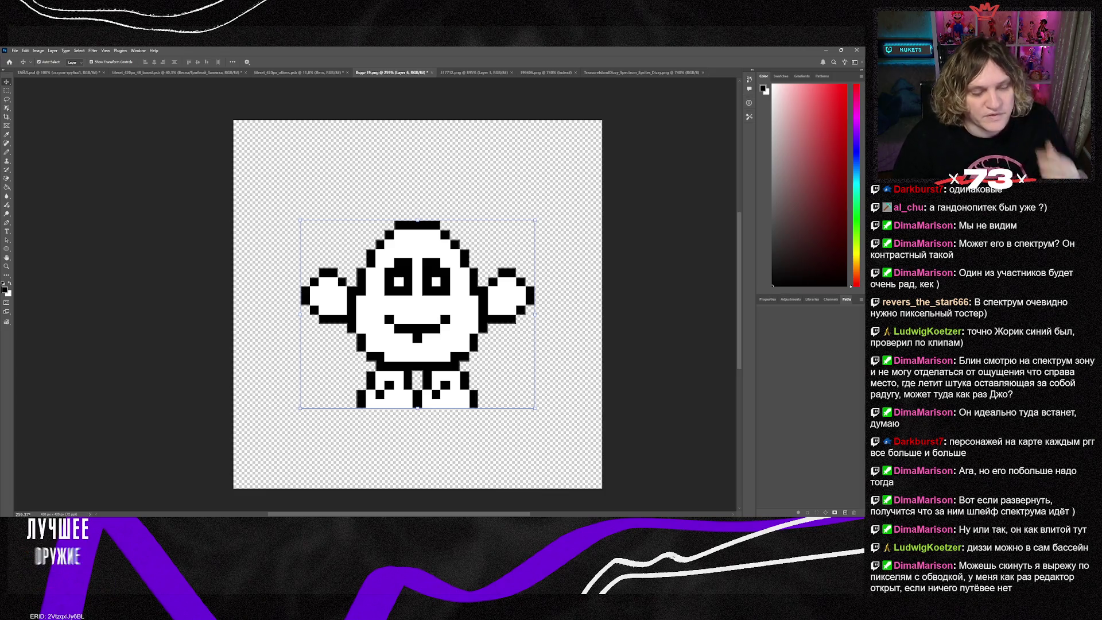
{"action": "key", "text": "alt+Tab"}
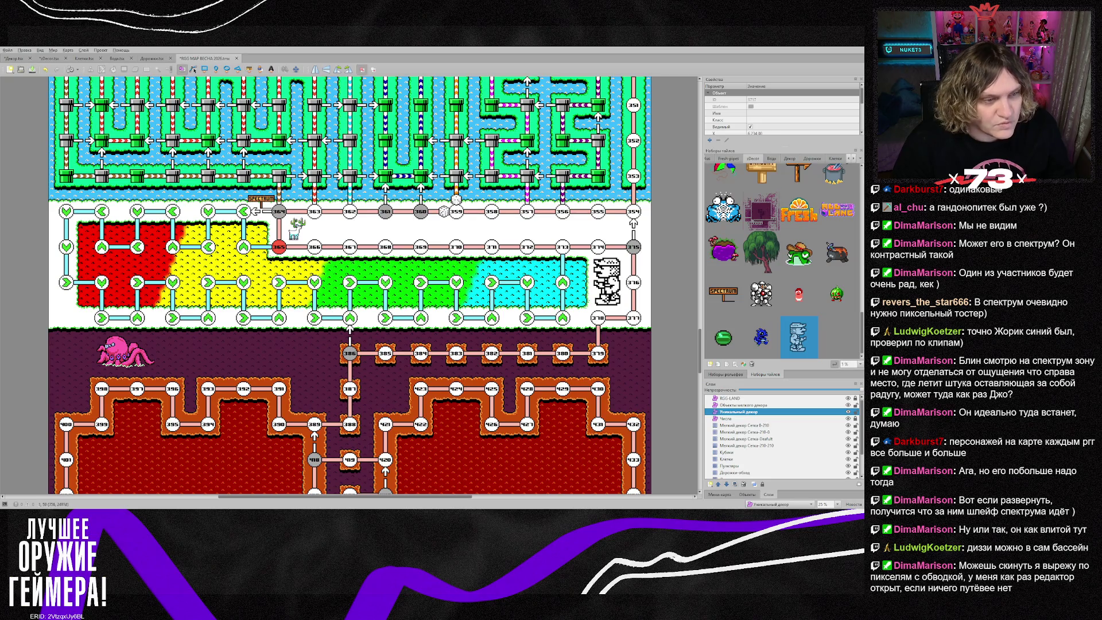
Step: Save the board map and confirm the new Dizzy egg tile appears in the zDecor tileset
{"action": "key", "text": "ctrl+s"}
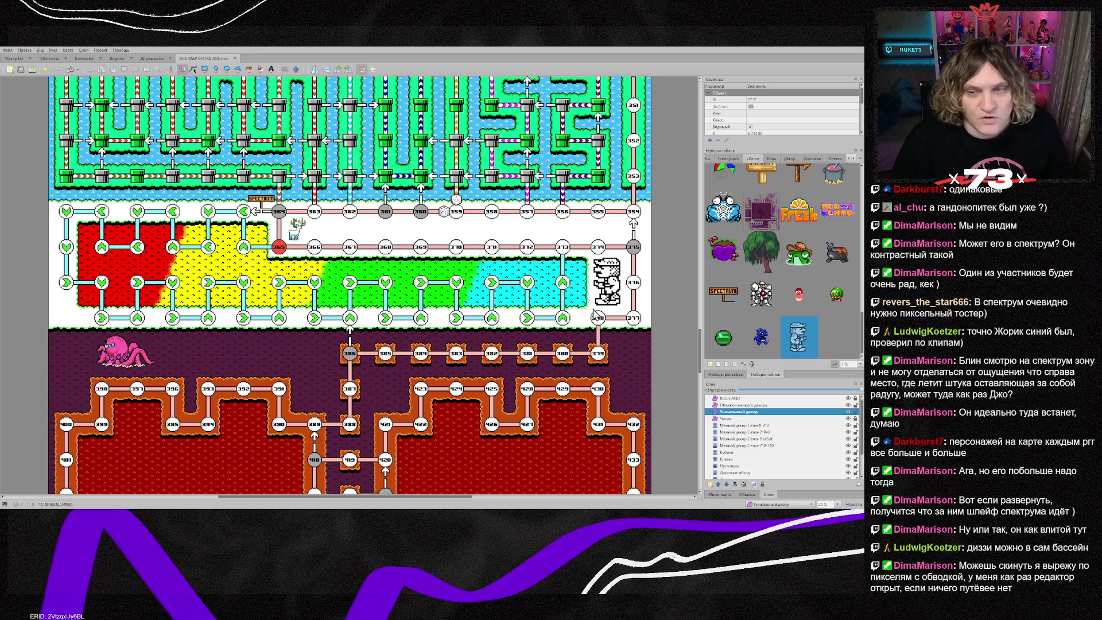
{"action": "left_click", "coordinate": [49, 58]}
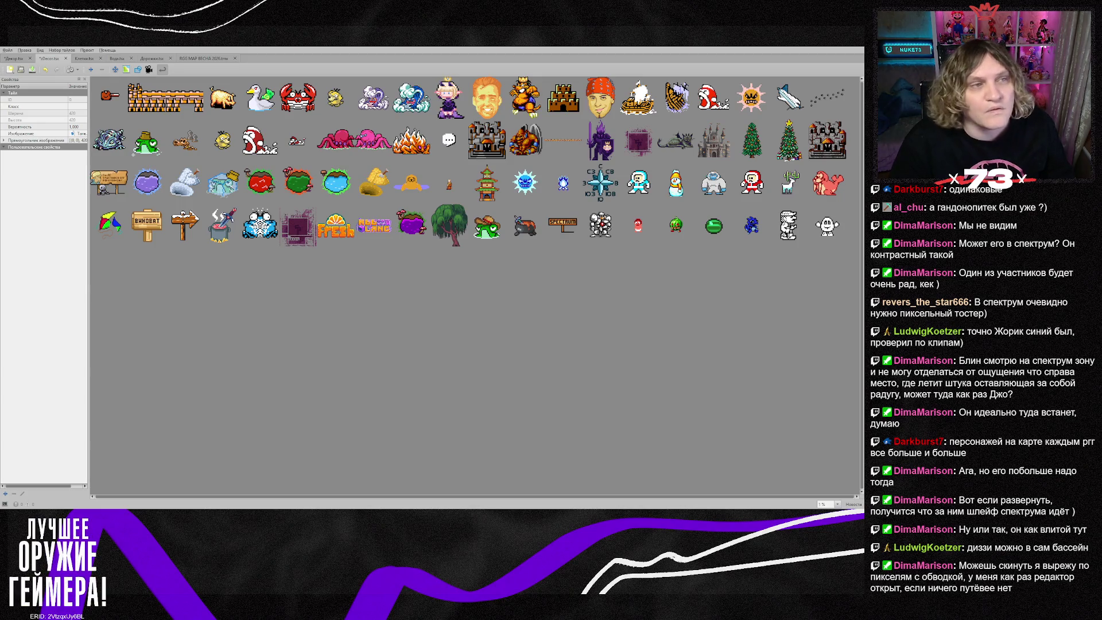
{"action": "left_click", "coordinate": [203, 58]}
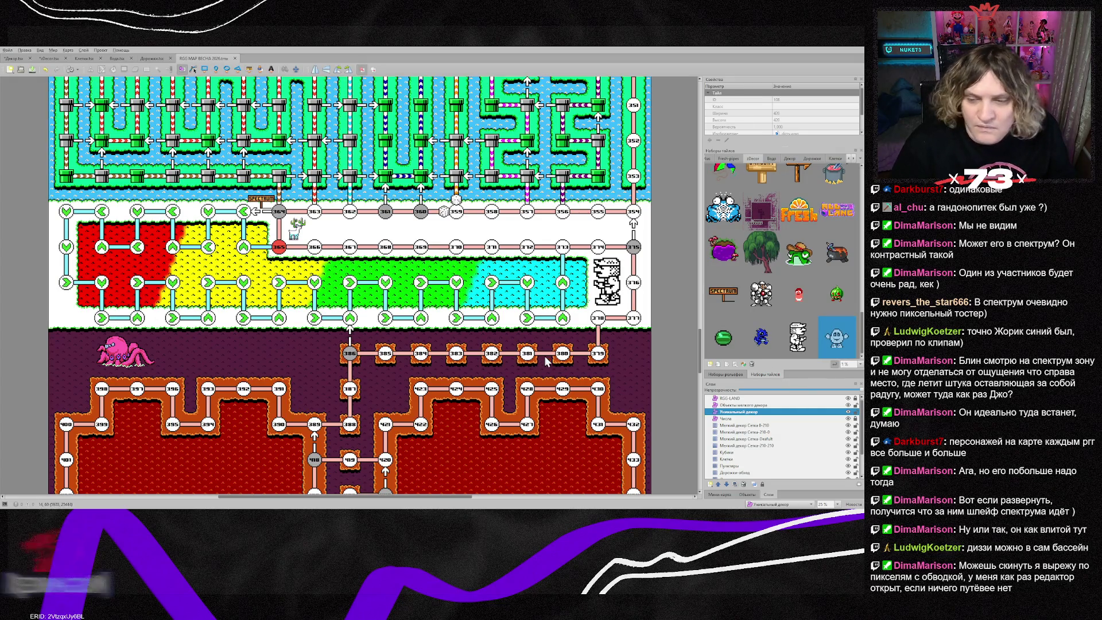
{"action": "key", "text": "t"}
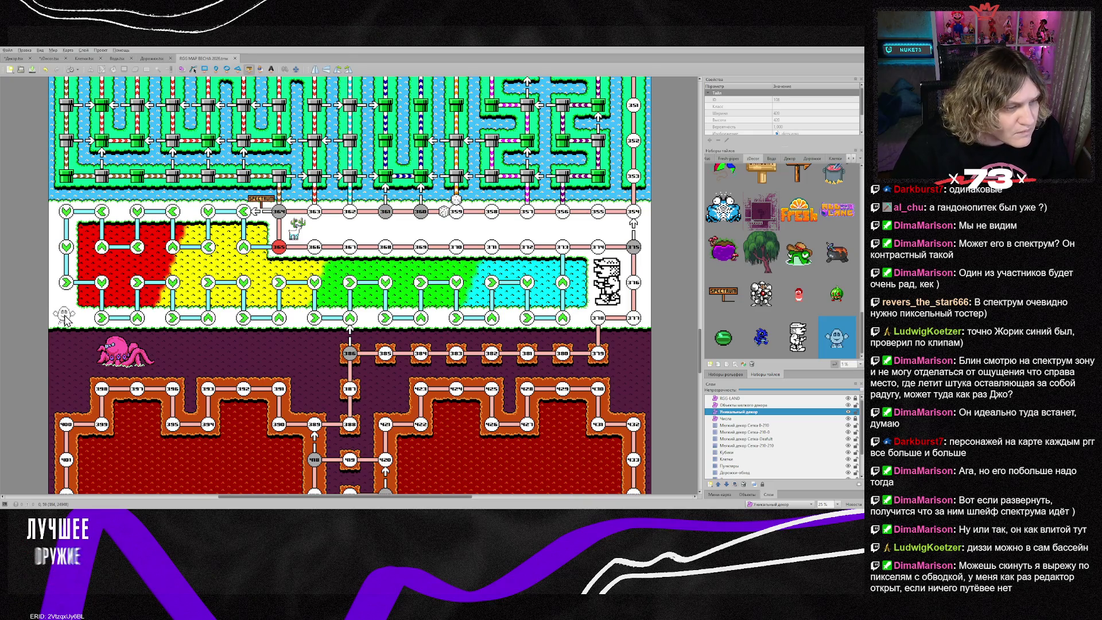
Step: Place the white Dizzy egg beside the path at the rainbow strip's left end, above the pink octopus
{"action": "left_click", "coordinate": [64, 315]}
{"action": "key", "text": "s"}
{"action": "scroll", "coordinate": [53, 336], "scroll_direction": "up", "scroll_amount": 3}
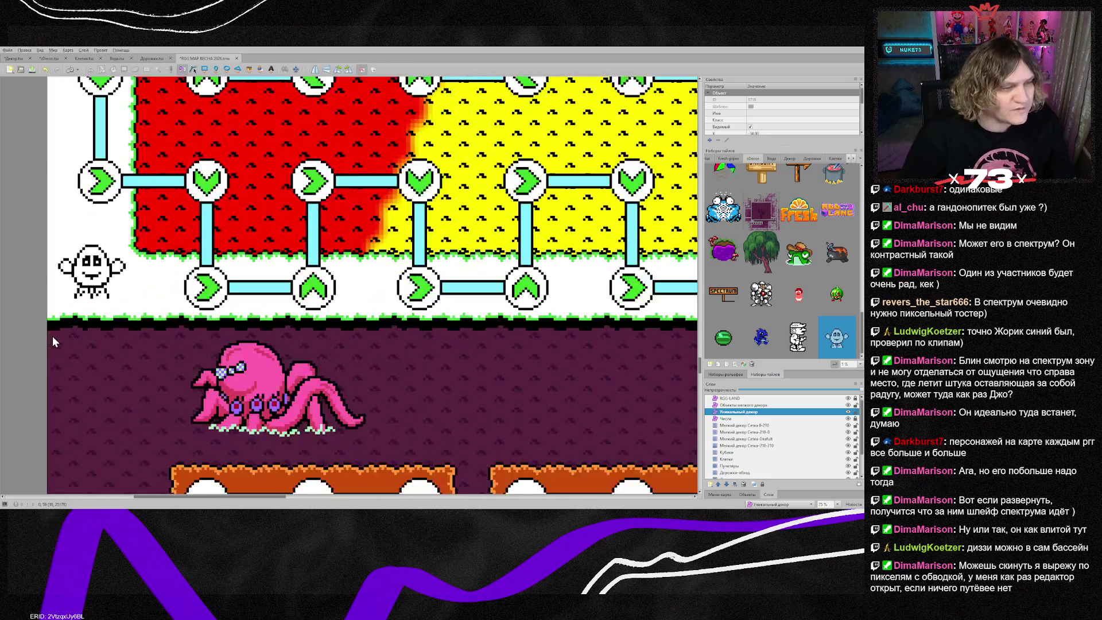
{"action": "left_click", "coordinate": [96, 281]}
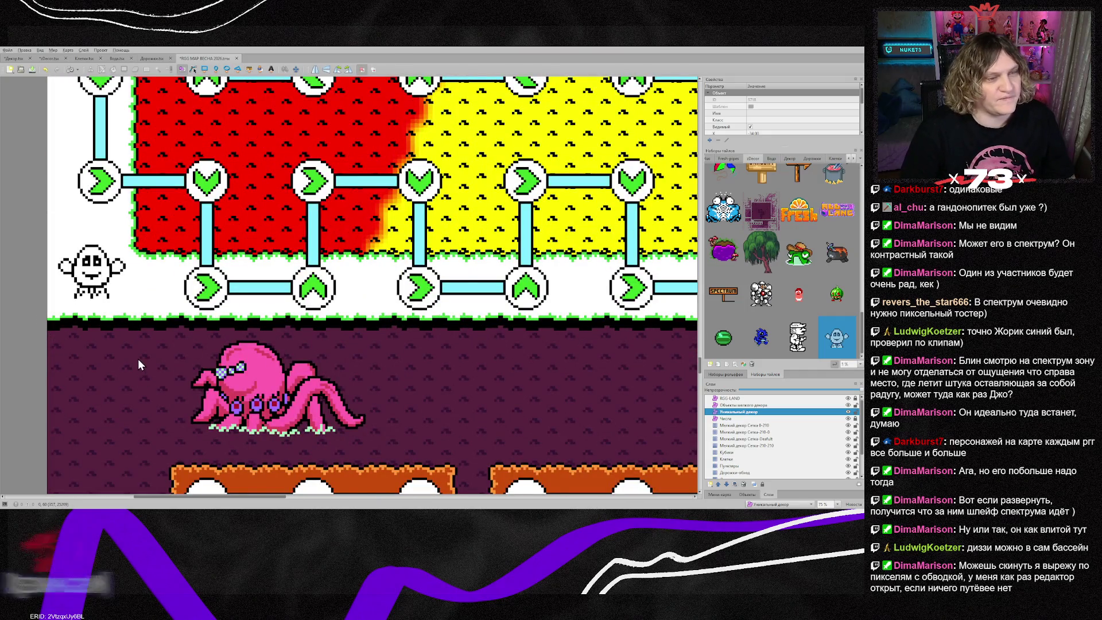
{"action": "scroll", "coordinate": [138, 358], "scroll_direction": "down", "scroll_amount": 3}
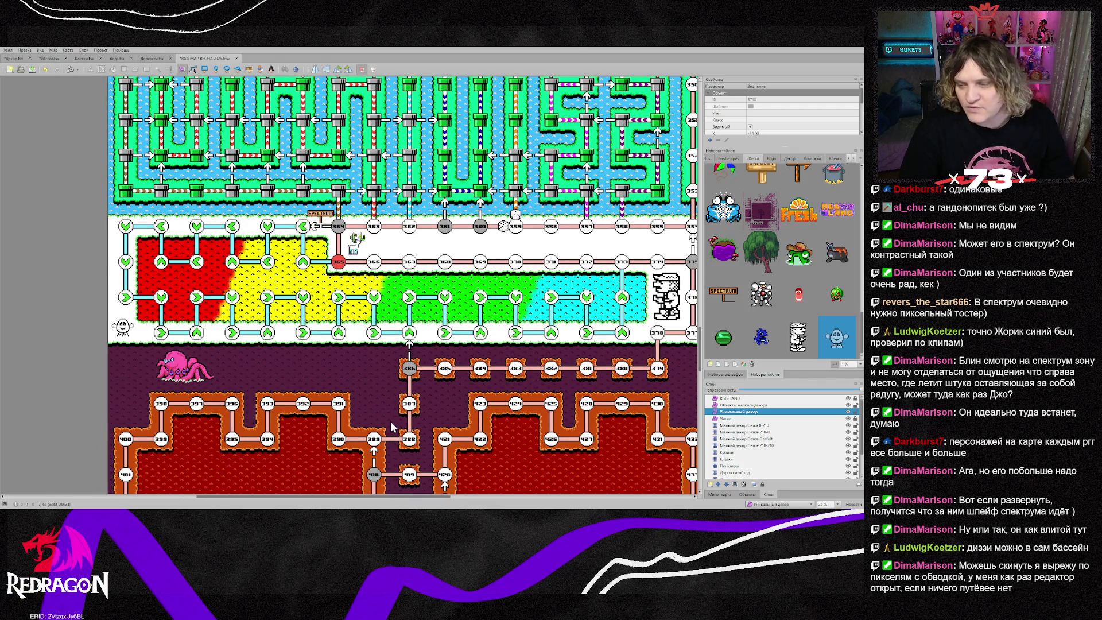
Step: Save the map with the egg placed, then scroll through it to review the layout
{"action": "key", "text": "ctrl+s"}
{"action": "scroll", "coordinate": [394, 409], "scroll_direction": "up", "scroll_amount": 5}
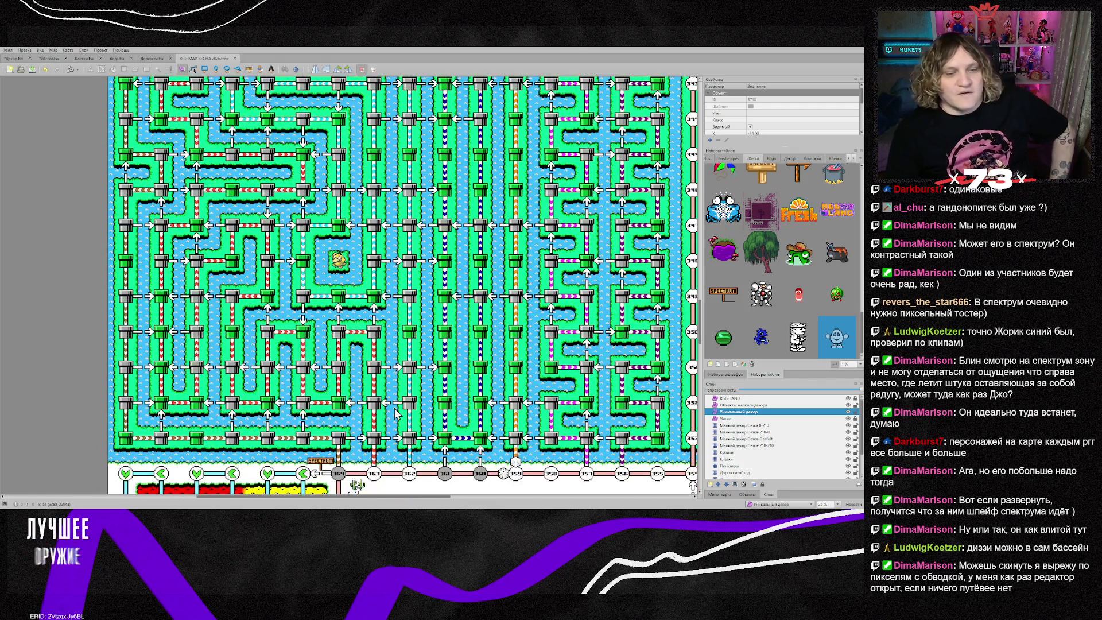
{"action": "scroll", "coordinate": [394, 411], "scroll_direction": "up", "scroll_amount": 10}
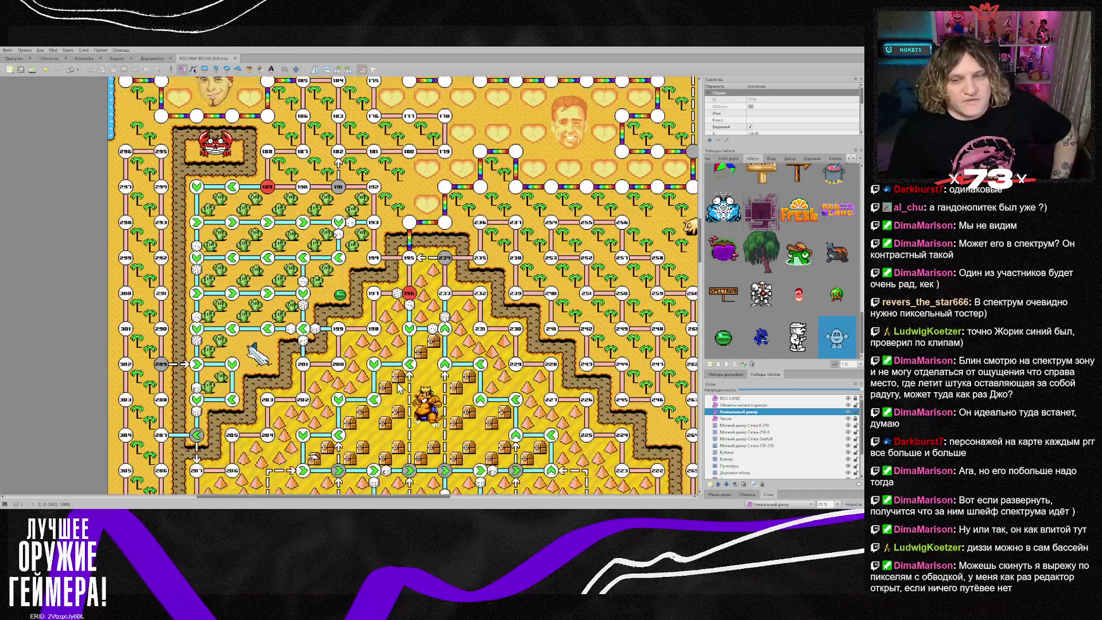
{"action": "scroll", "coordinate": [400, 388], "scroll_direction": "down", "scroll_amount": 3}
{"action": "scroll", "coordinate": [400, 388], "scroll_direction": "down", "scroll_amount": 15}
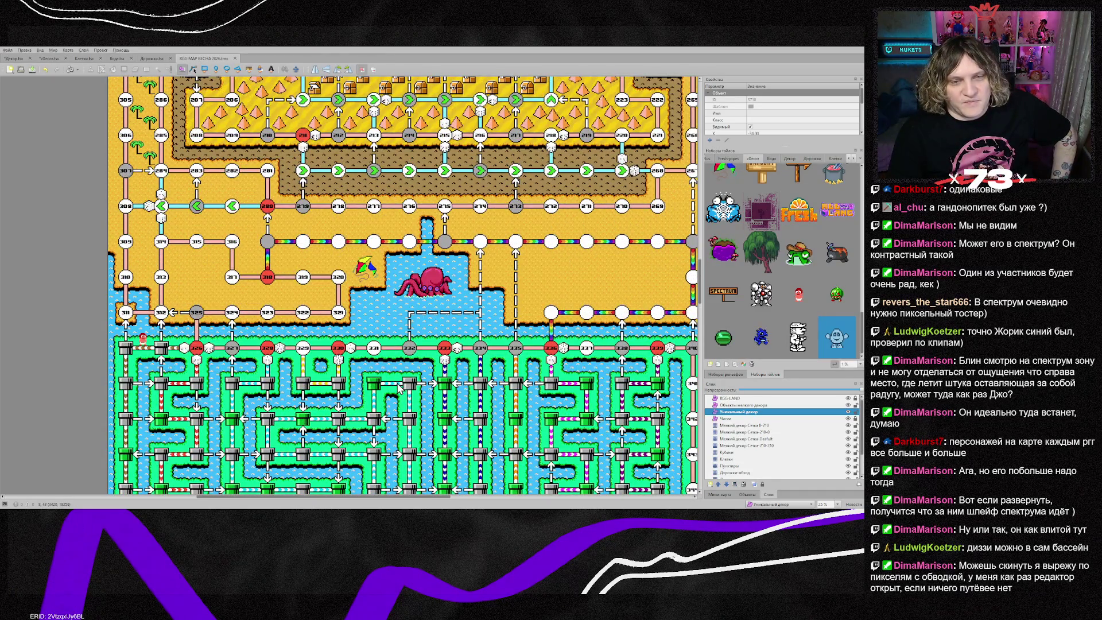
{"action": "scroll", "coordinate": [392, 384], "scroll_direction": "up", "scroll_amount": 5}
{"action": "scroll", "coordinate": [391, 385], "scroll_direction": "down", "scroll_amount": 10}
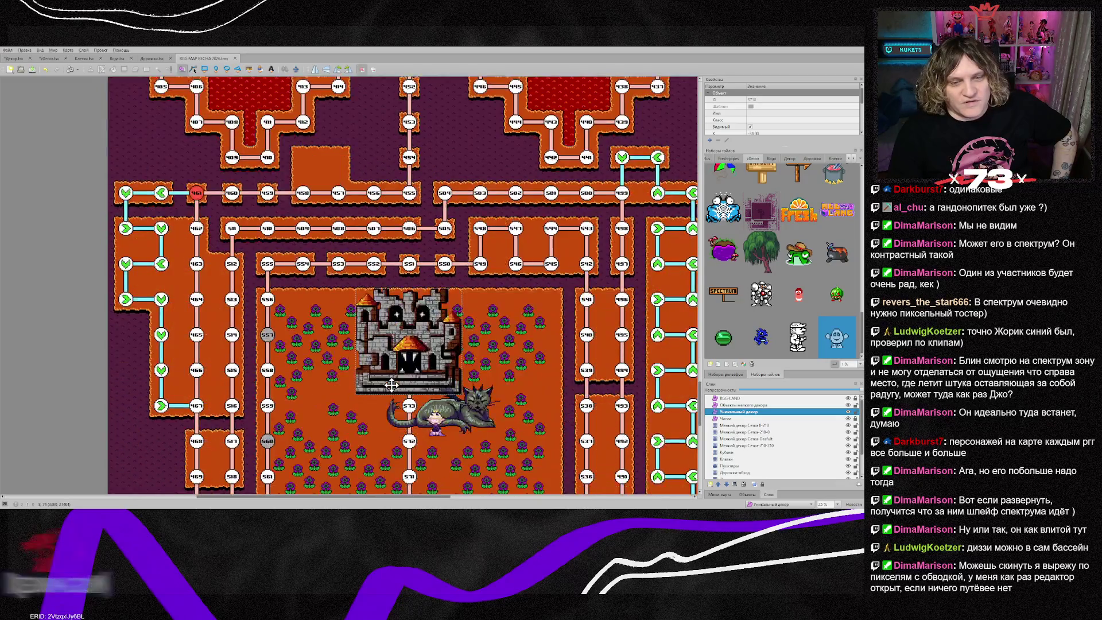
{"action": "scroll", "coordinate": [391, 388], "scroll_direction": "up", "scroll_amount": 15}
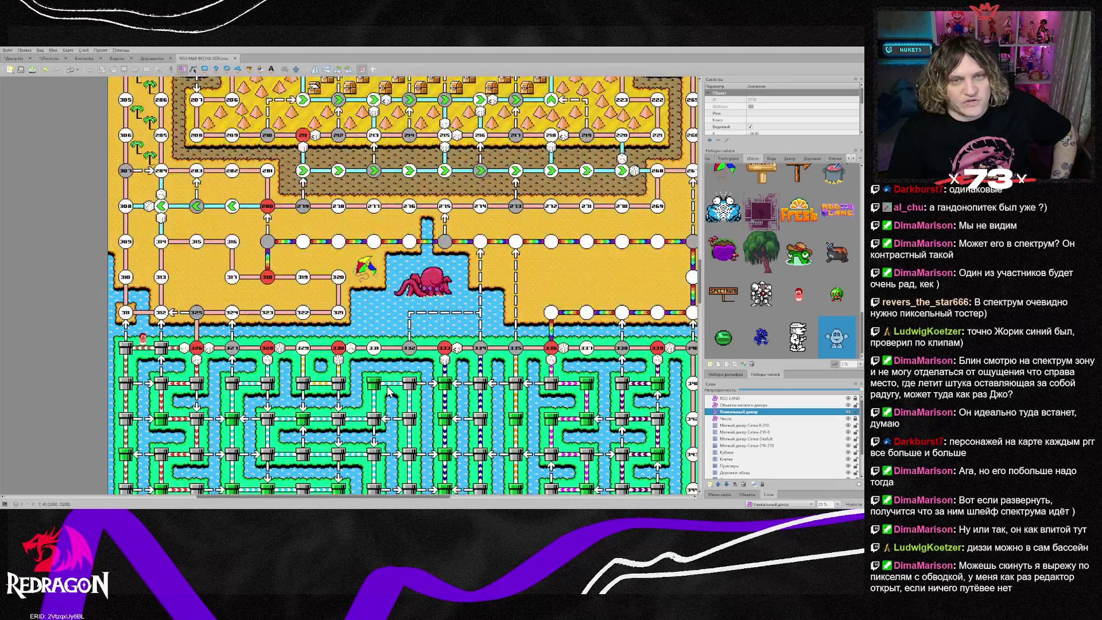